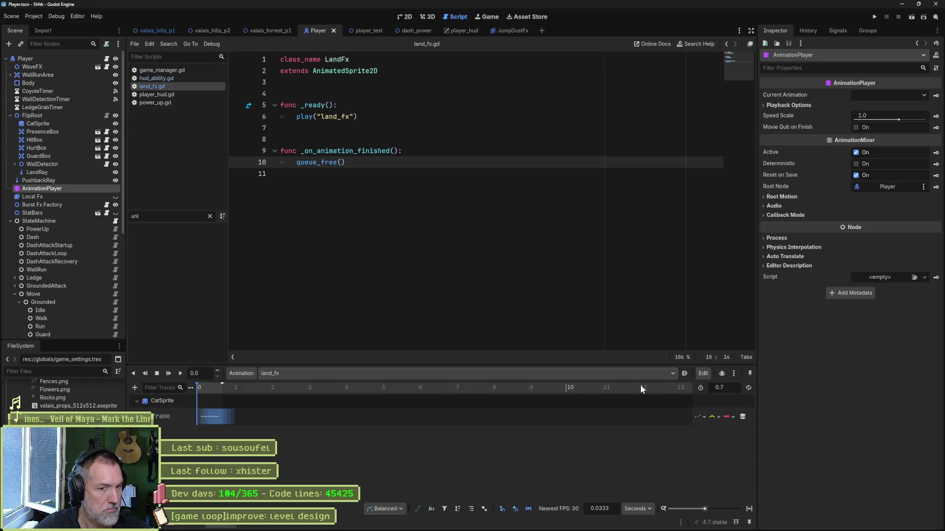
# Fit the land_fx animation, show the 2D view, rewind the playhead to 0 and inspect CatSprite.
pyautogui.click(749, 508)
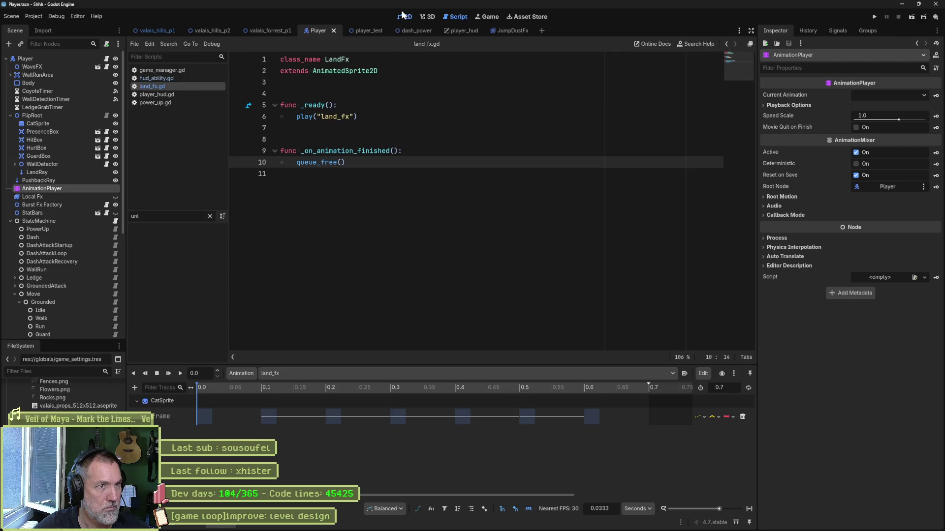
pyautogui.click(405, 17)
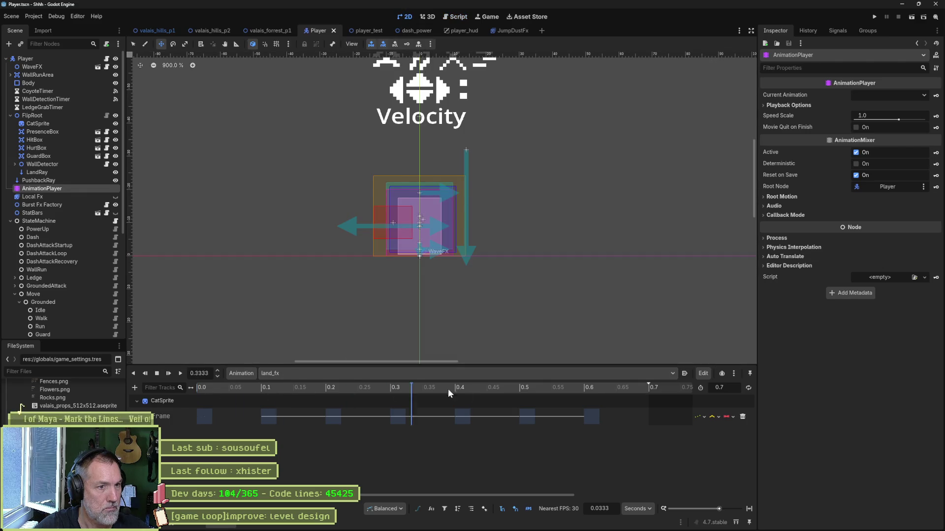
pyautogui.moveTo(631, 393); pyautogui.dragTo(183, 390)
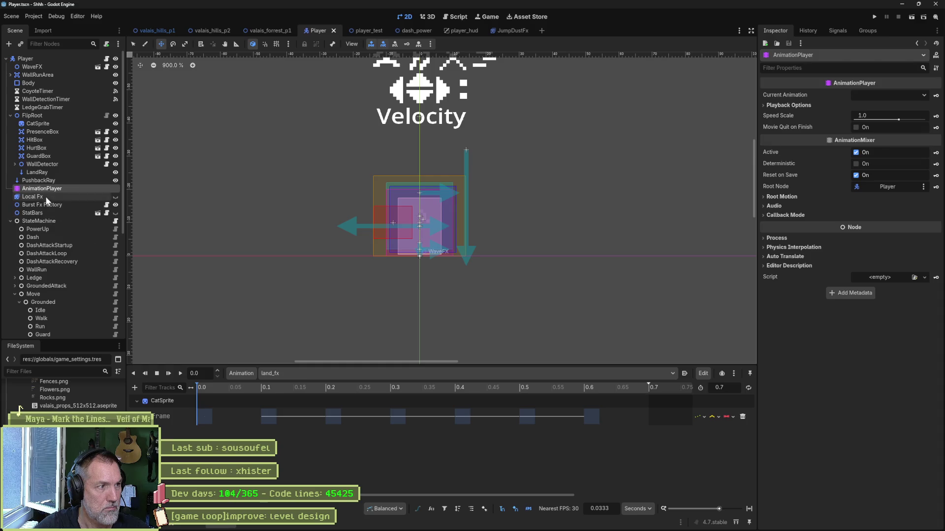
pyautogui.click(34, 124)
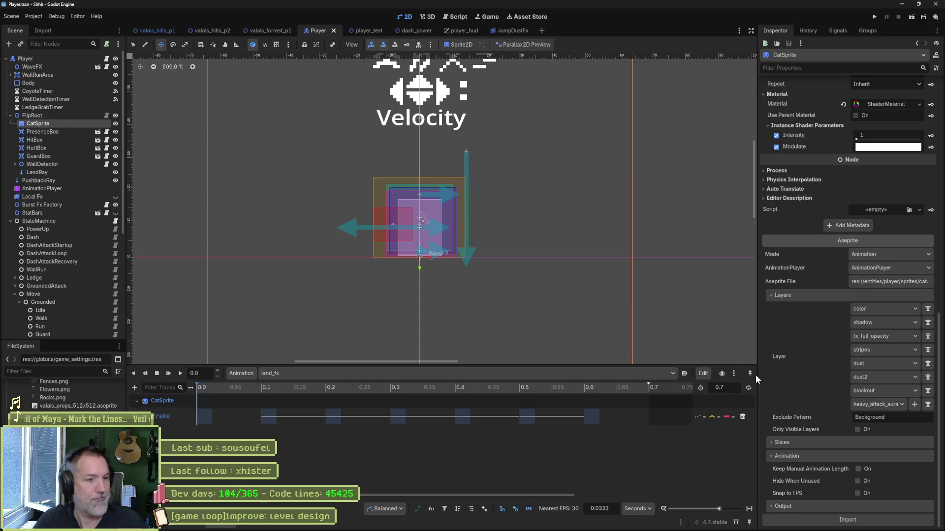
# Scrub the land_fx frames, then open the Falling node's player_airborne_falling_state.gd script.
pyautogui.click(391, 387)
pyautogui.moveTo(435, 393); pyautogui.dragTo(155, 388)
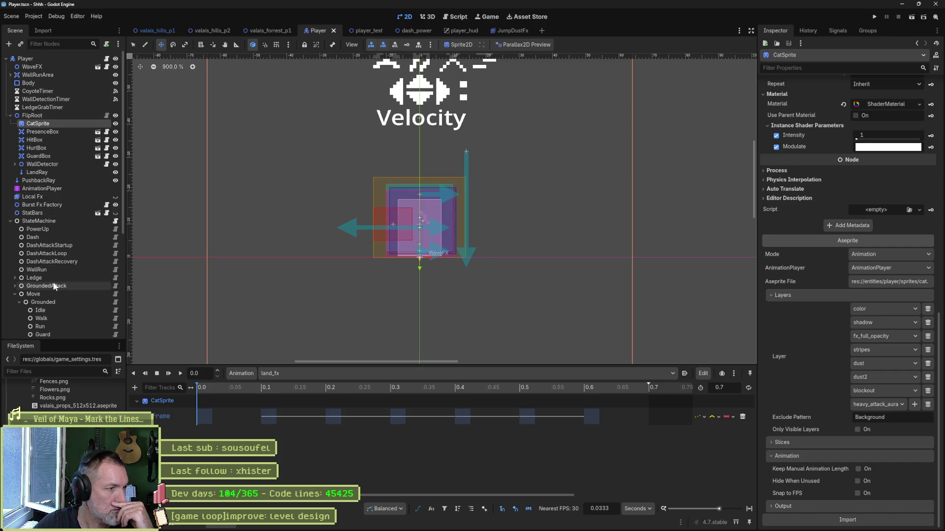
pyautogui.scroll(-4, 64, 272)
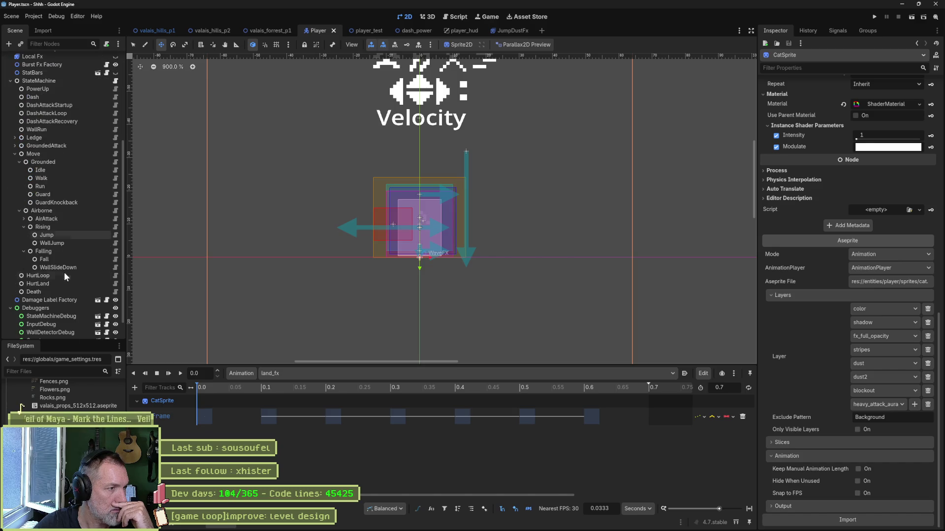
pyautogui.click(72, 249)
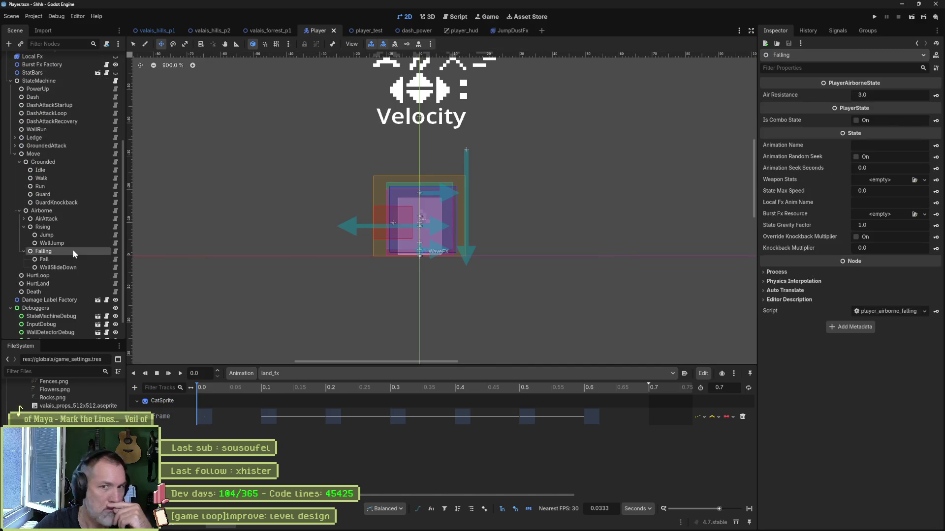
pyautogui.click(115, 251)
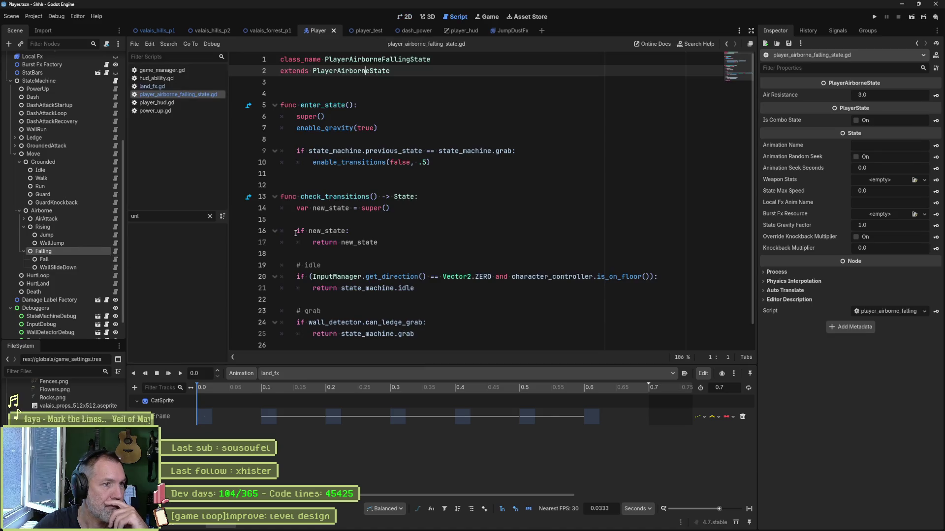
pyautogui.scroll(-1, 556, 234)
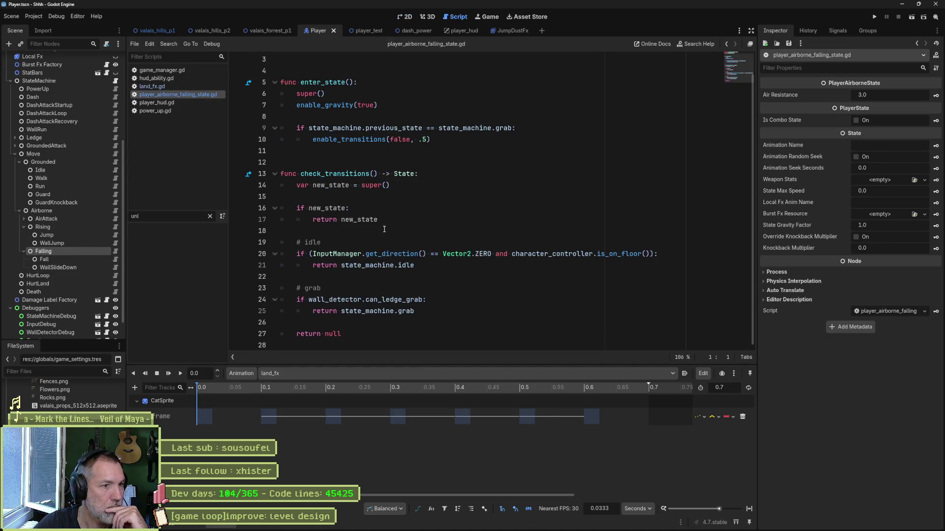
# Review the idle transition line and the Idle and Fall state scripts.
pyautogui.click(400, 265)
pyautogui.click(115, 171)
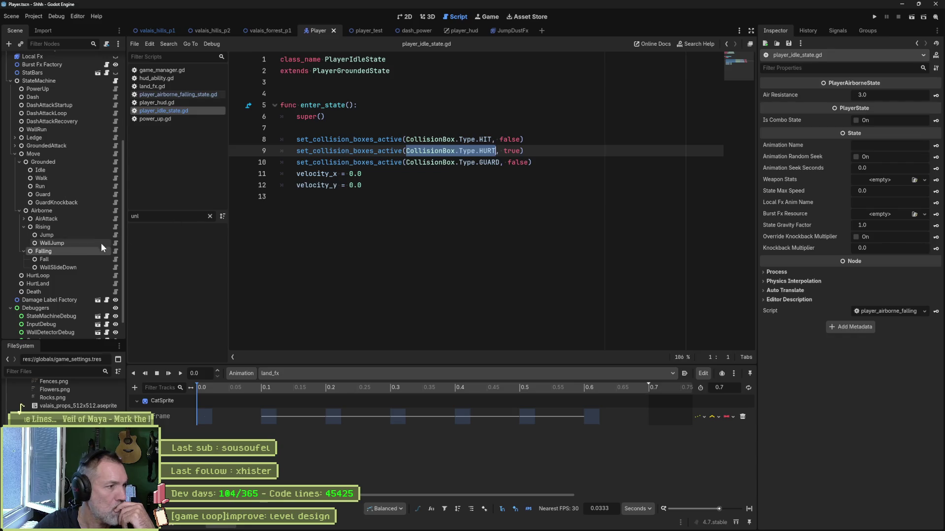
pyautogui.click(113, 259)
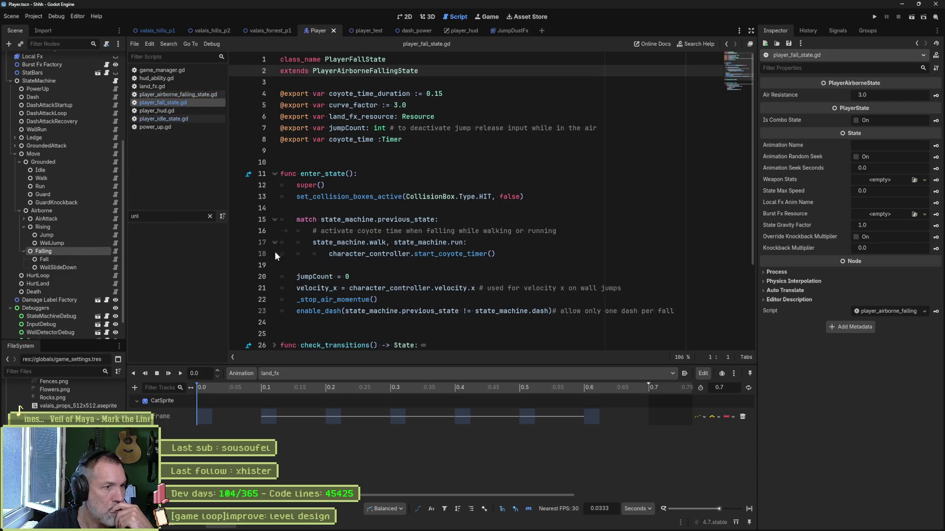
# Jump to Fall's check_transitions method, then open the Grounded state's player_grounded_state.gd.
pyautogui.press('BackSpace')
pyautogui.press('BackSpace')
pyautogui.press('BackSpace')
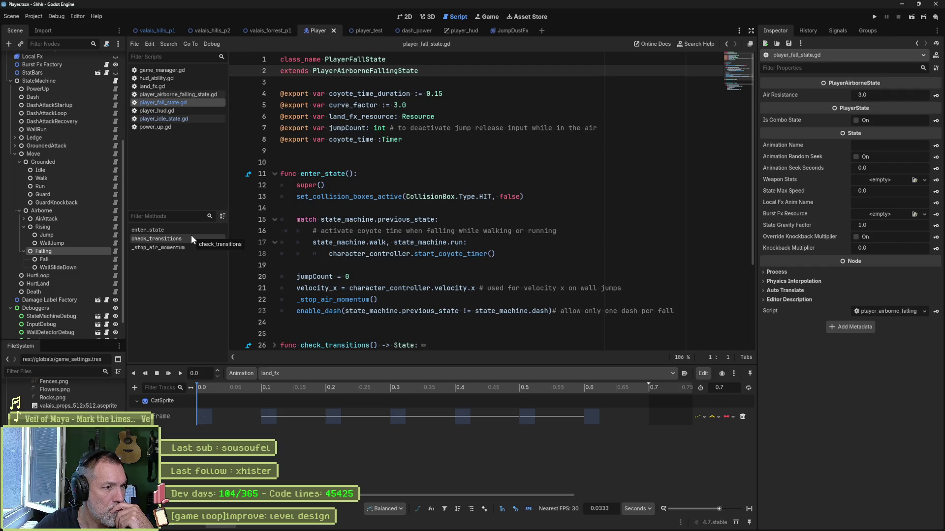
pyautogui.click(192, 235)
pyautogui.scroll(-4, 396, 256)
pyautogui.scroll(-2, 395, 256)
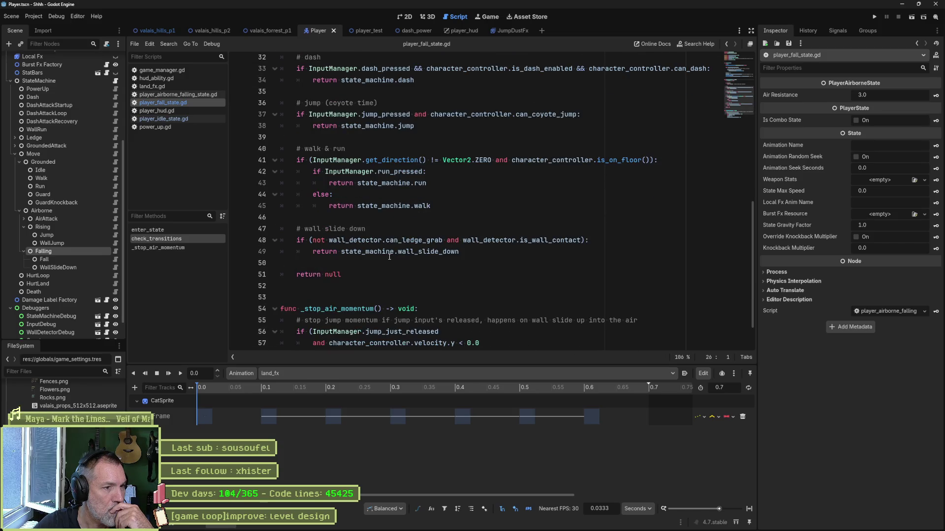
pyautogui.scroll(-1, 389, 256)
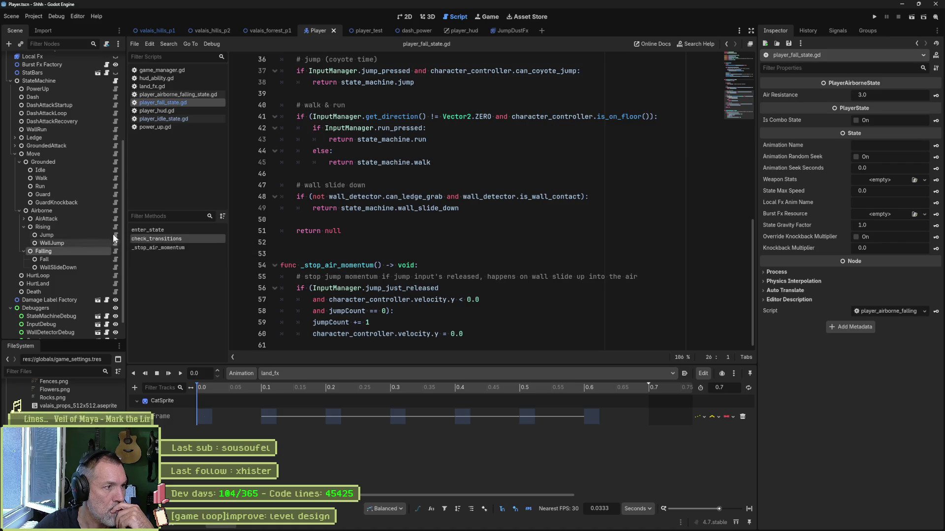
pyautogui.click(116, 160)
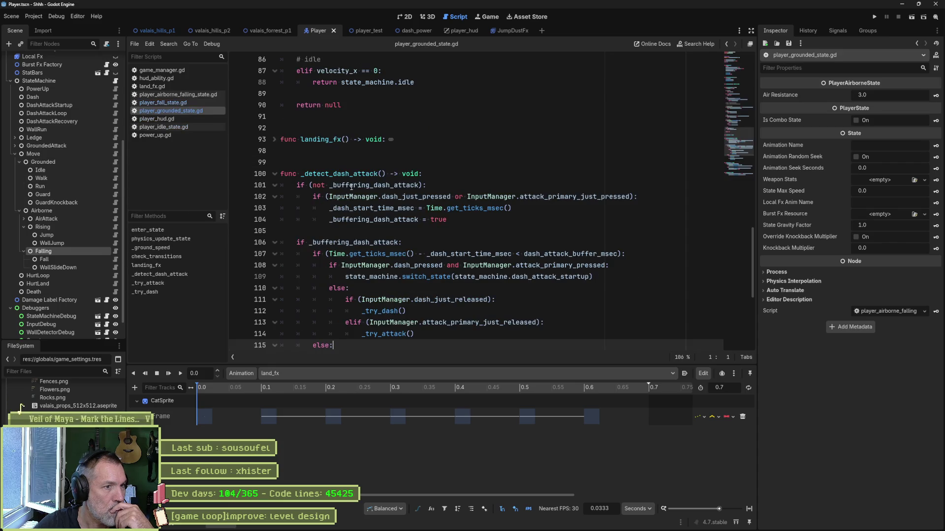
# Trace enter_state's landing_fx() call down to emit_fx_signal's definition in state.gd.
pyautogui.click(202, 228)
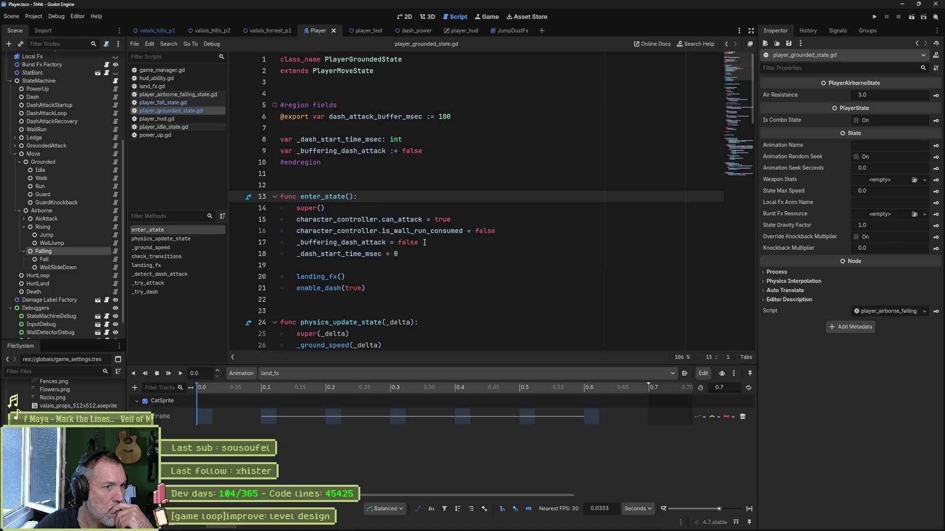
pyautogui.click(302, 277)
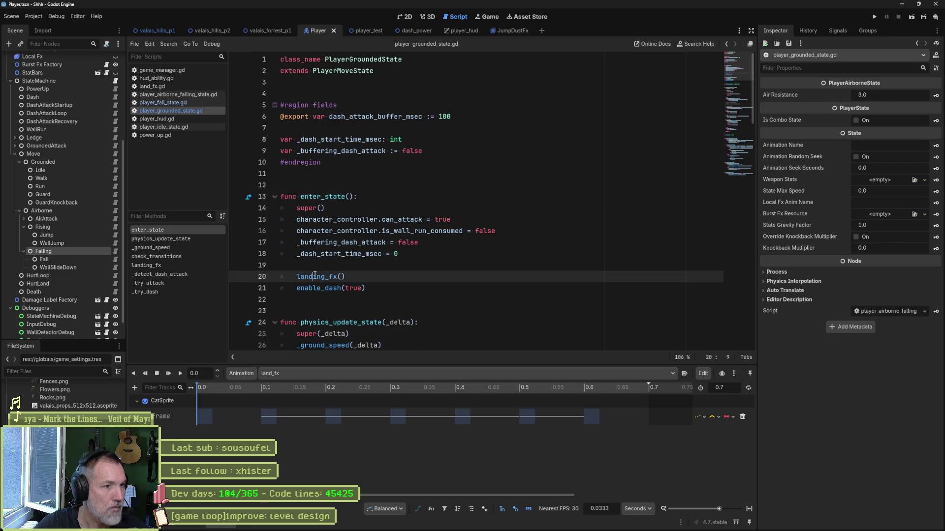
pyautogui.keyDown('ctrl'); pyautogui.click(314, 276); pyautogui.keyUp('ctrl')
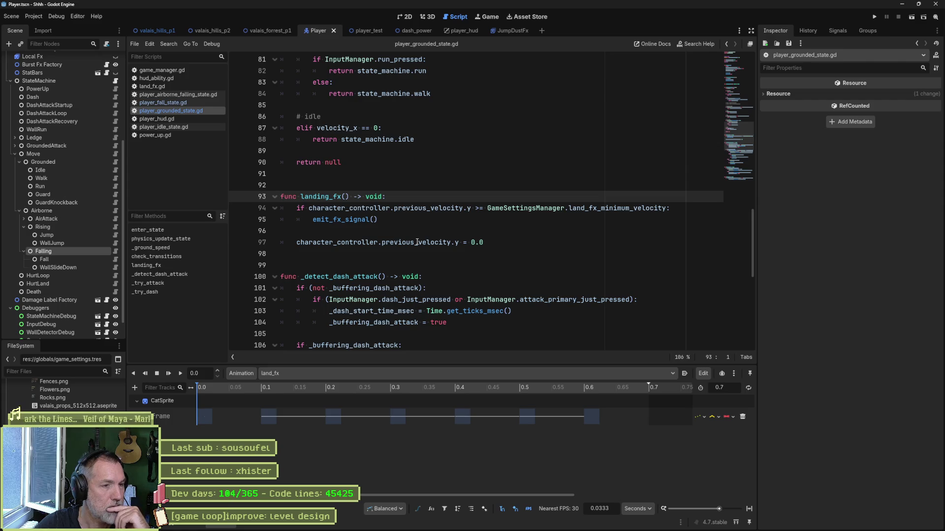
pyautogui.click(355, 219)
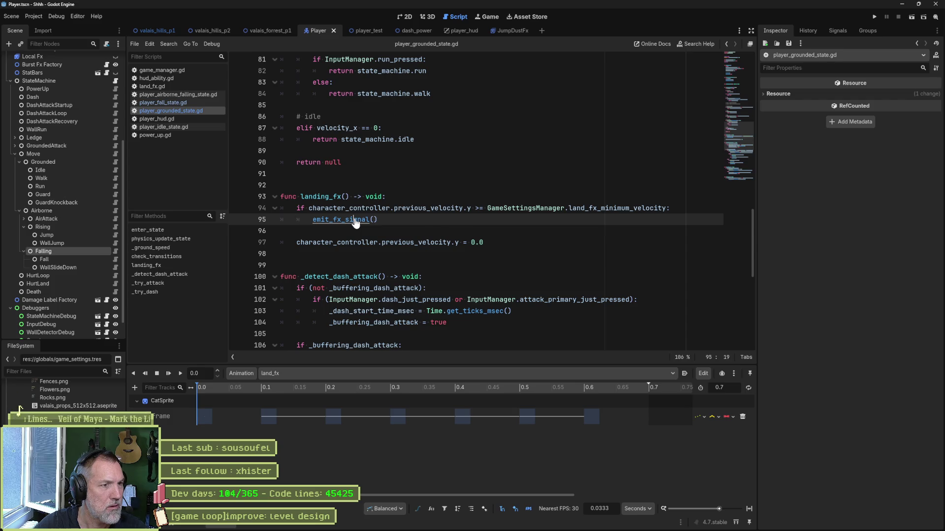
pyautogui.keyDown('ctrl'); pyautogui.click(355, 220); pyautogui.keyUp('ctrl')
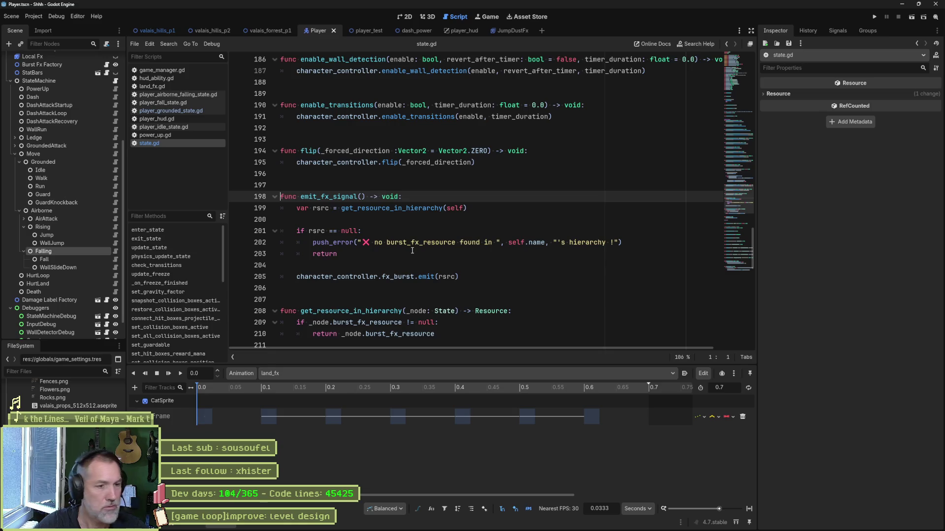
# Return to the Grounded script and inspect the Grounded node's Burst Fx Resource.
pyautogui.click(170, 110)
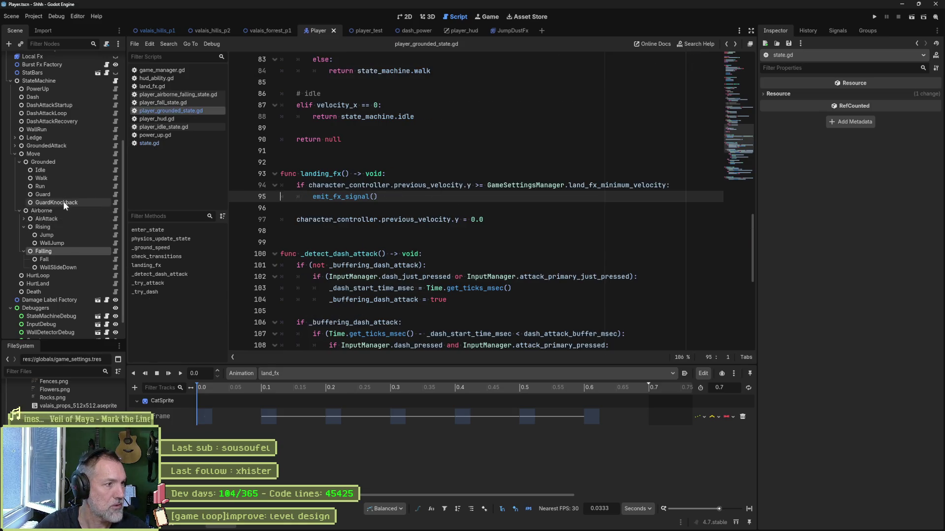
pyautogui.click(65, 163)
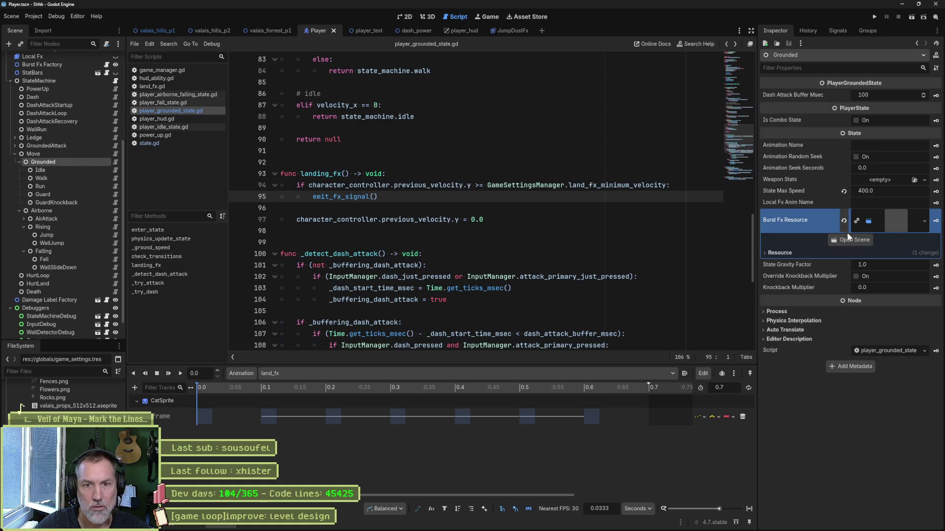
# Reimport LandFx's AnimatedSprite2D frames from Aseprite, then switch to the player_test scene.
pyautogui.click(854, 240)
pyautogui.click(73, 60)
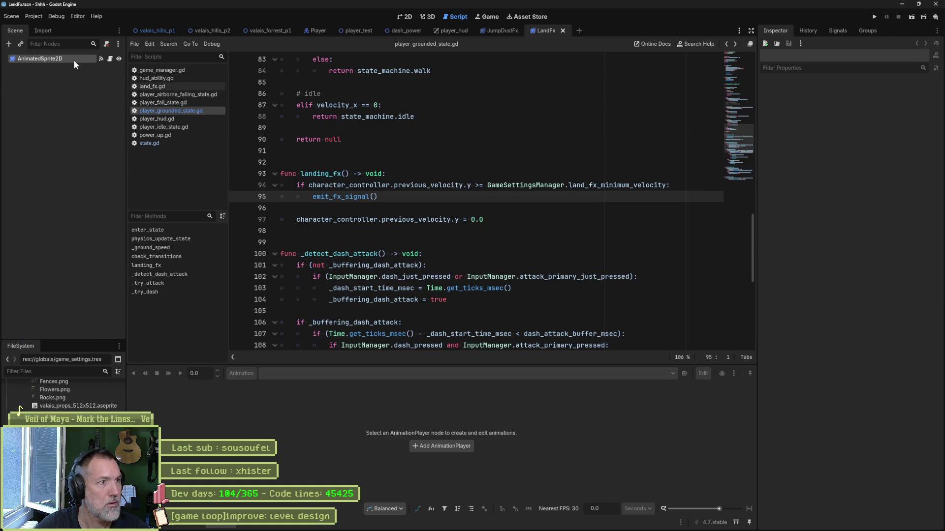
pyautogui.scroll(-2, 857, 387)
pyautogui.click(871, 518)
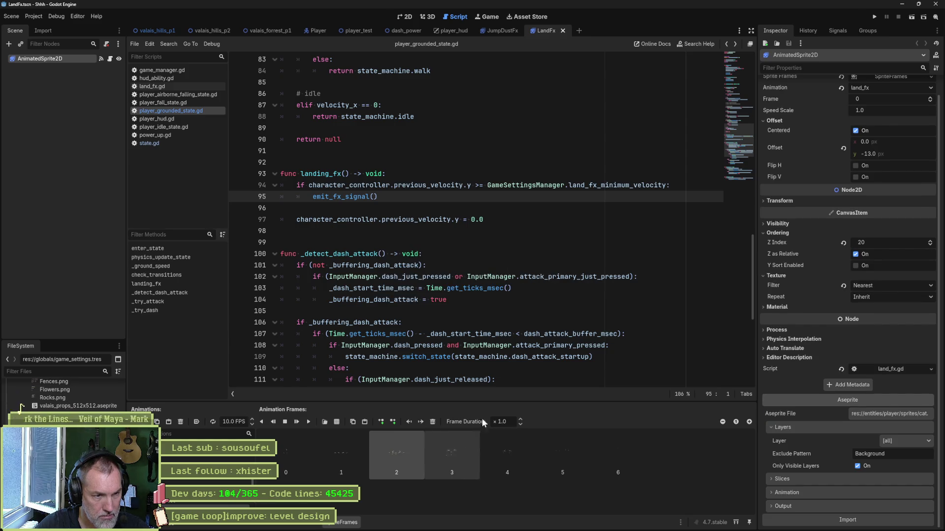
pyautogui.click(357, 31)
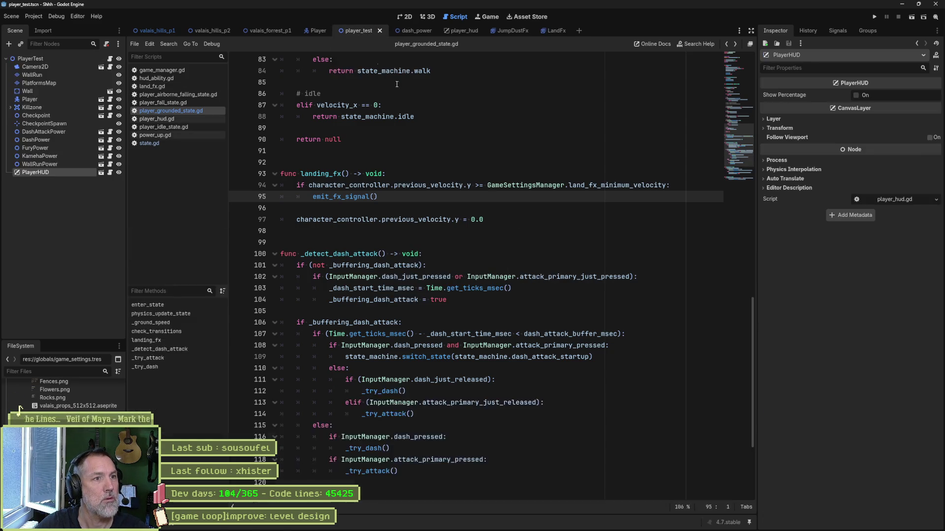
# Run player_test, jump and dash-attack with the cat, then switch over to Aseprite.
pyautogui.press('F6')
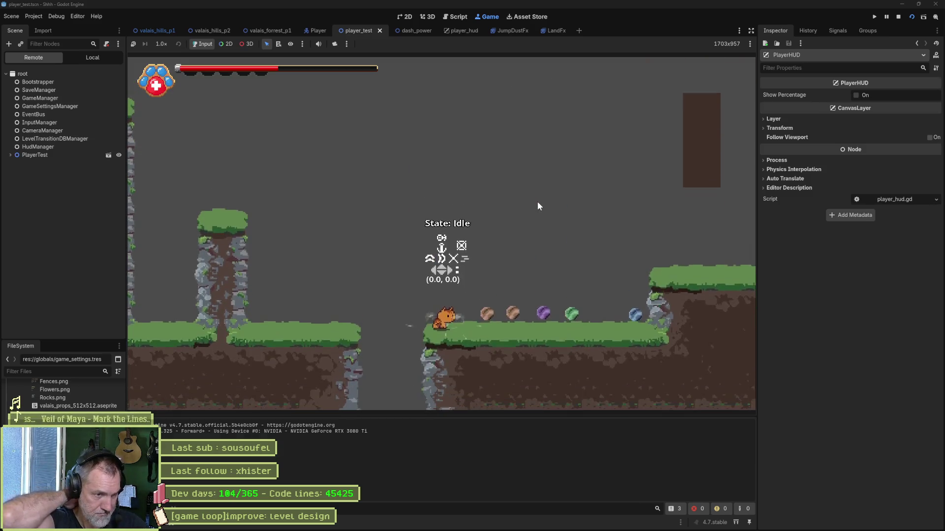
pyautogui.press('space')
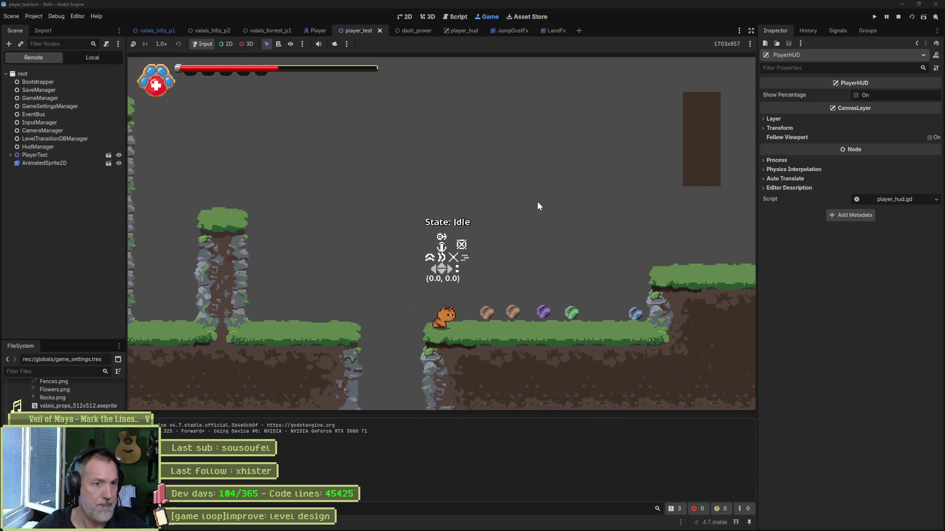
pyautogui.press('x')
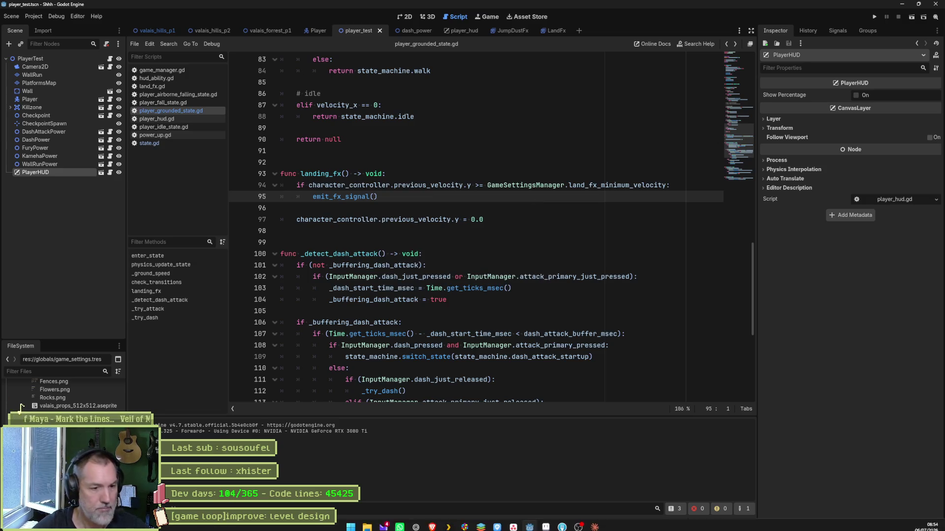
pyautogui.click(513, 522)
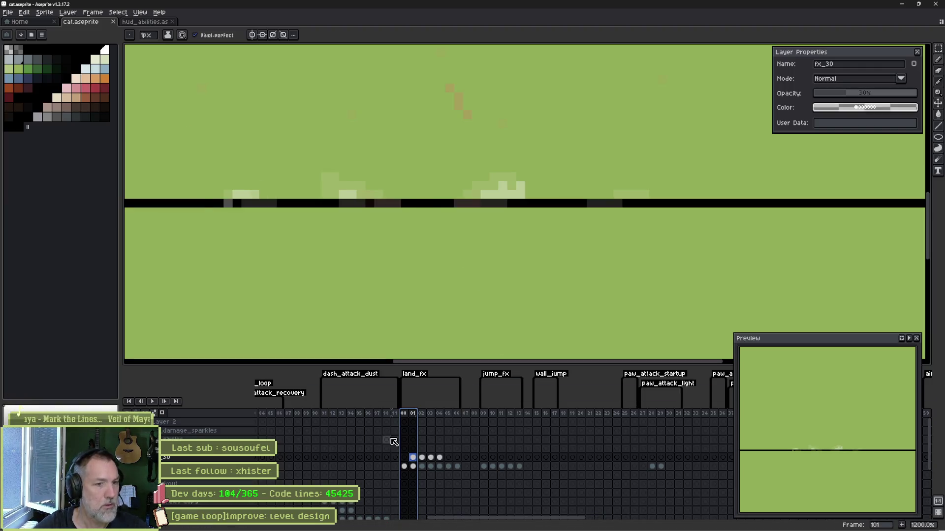
pyautogui.hscroll(10, 667, 451)
pyautogui.hscroll(3, 401, 453)
pyautogui.hscroll(1, 367, 451)
pyautogui.hscroll(3, 616, 453)
pyautogui.hscroll(6, 433, 450)
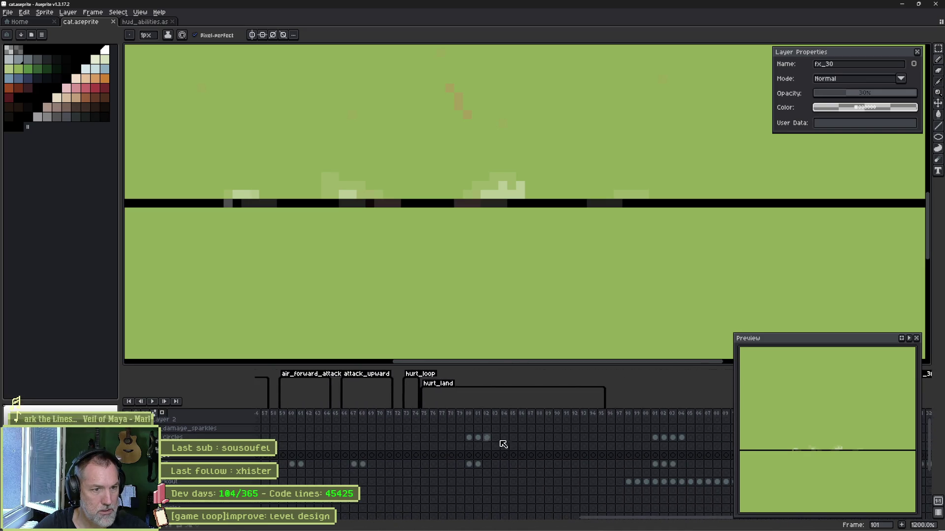
pyautogui.moveTo(643, 522)
pyautogui.mouseDown()
pyautogui.moveTo(789, 525)
pyautogui.moveTo(463, 511)
pyautogui.mouseUp()
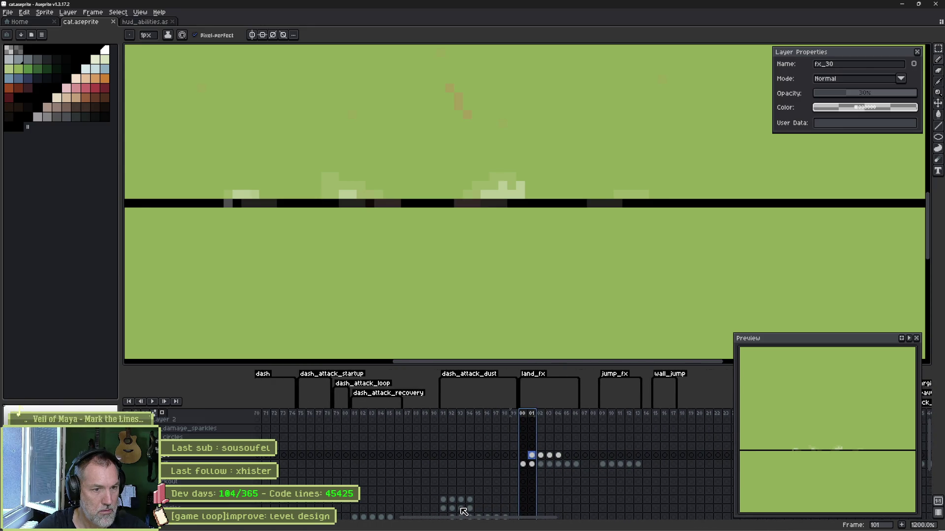
pyautogui.scroll(-2, 447, 485)
pyautogui.scroll(-2, 436, 486)
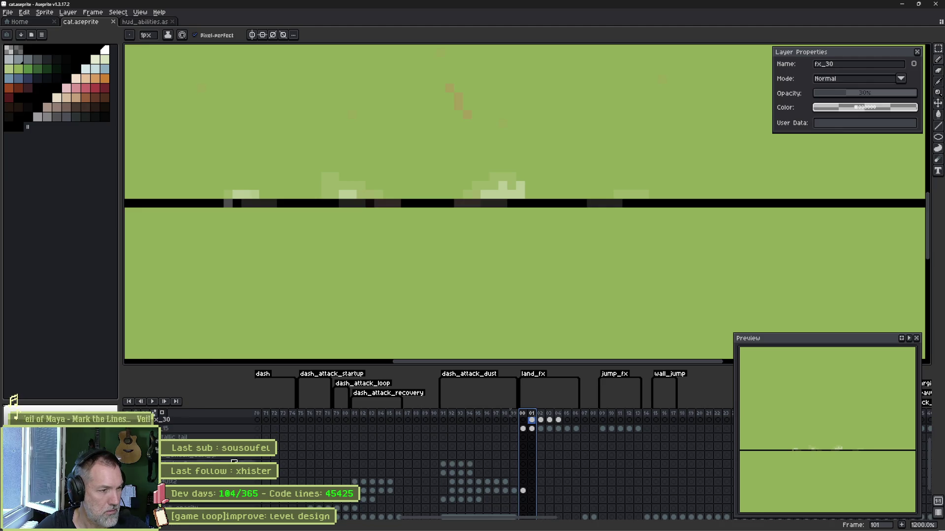
# Select frames 91 to 93 of the dash_attack_dust tag.
pyautogui.moveTo(443, 414); pyautogui.dragTo(463, 412)
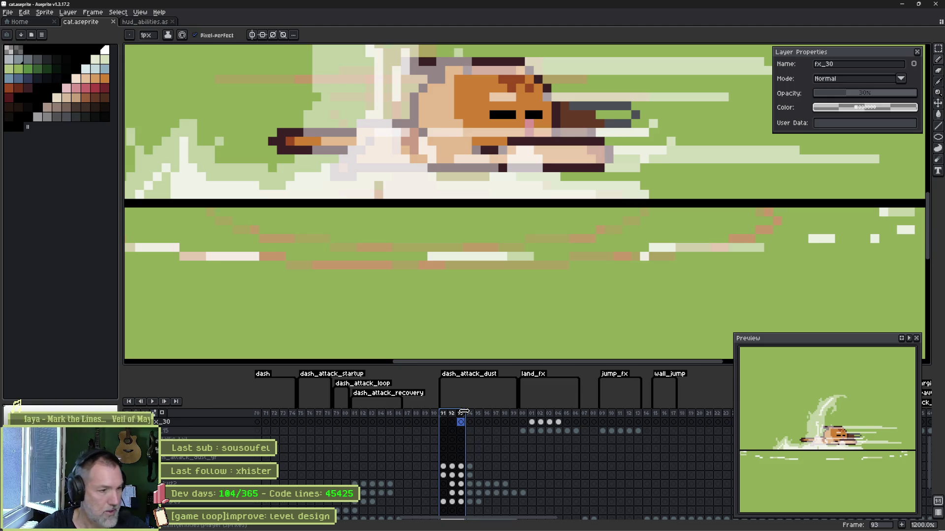
# Lower the stripes and dust layers' opacity at frames 91–92, hiding dust briefly to compare.
pyautogui.click(444, 415)
pyautogui.scroll(-1, 467, 451)
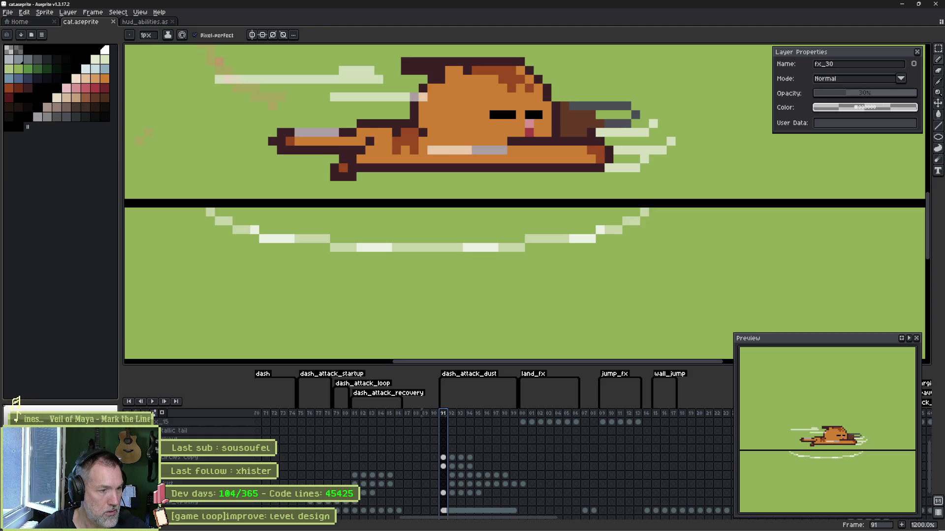
pyautogui.click(166, 495)
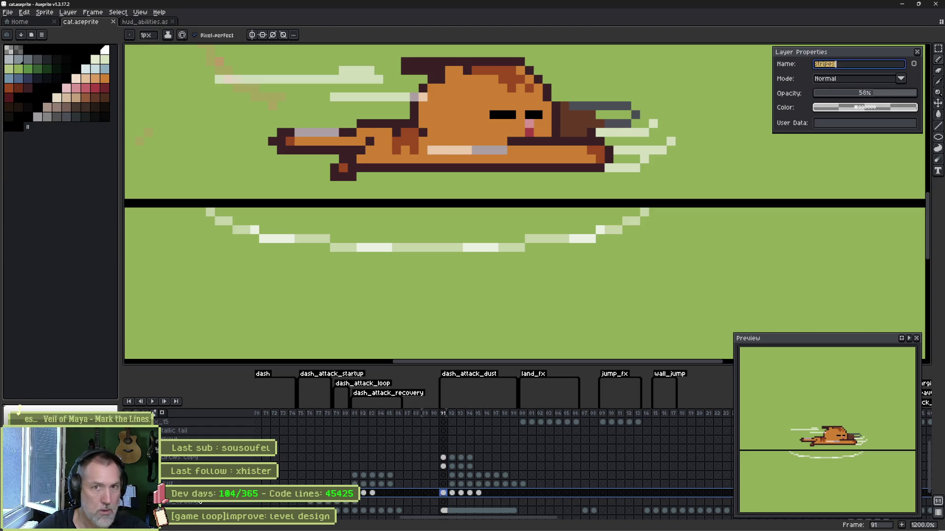
pyautogui.click(860, 94)
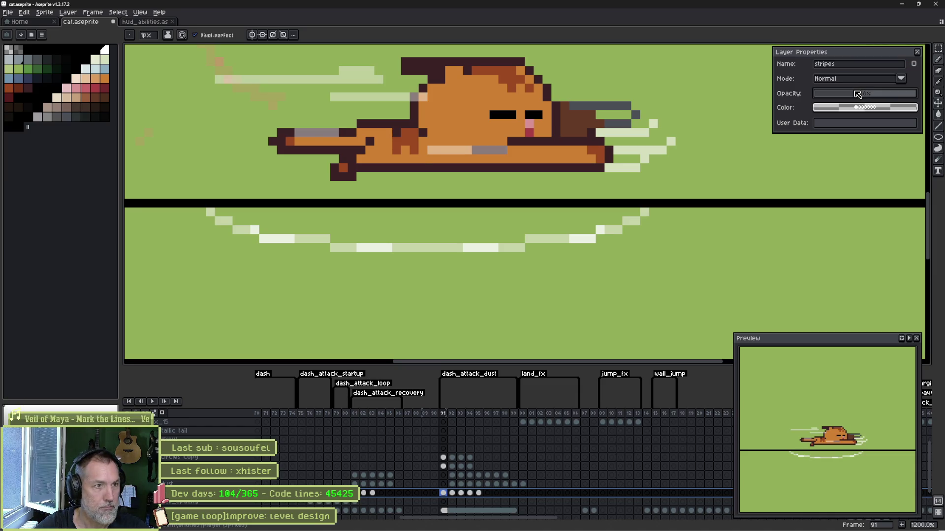
pyautogui.click(233, 483)
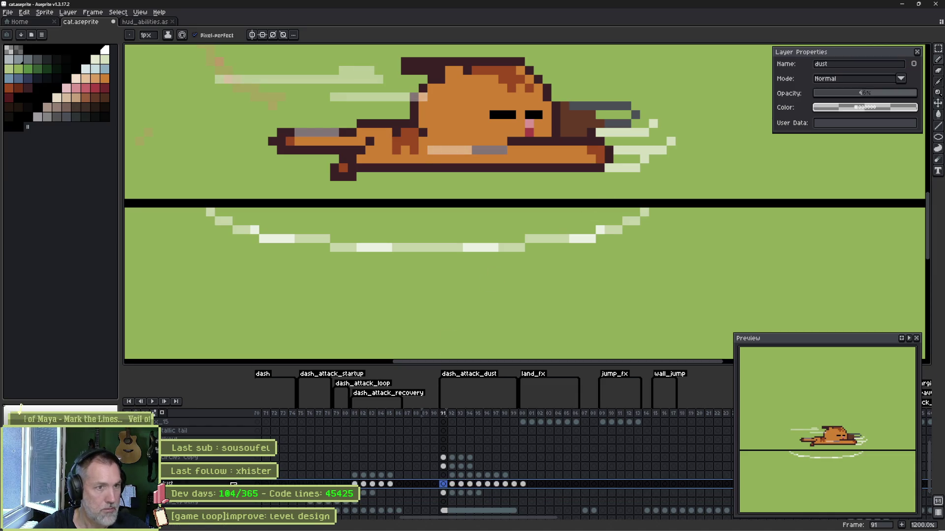
pyautogui.click(452, 485)
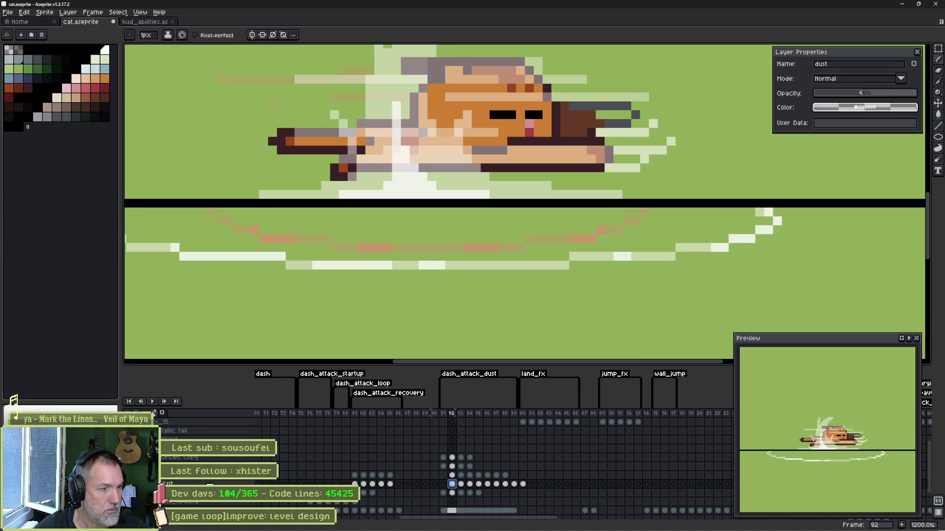
pyautogui.click(141, 483)
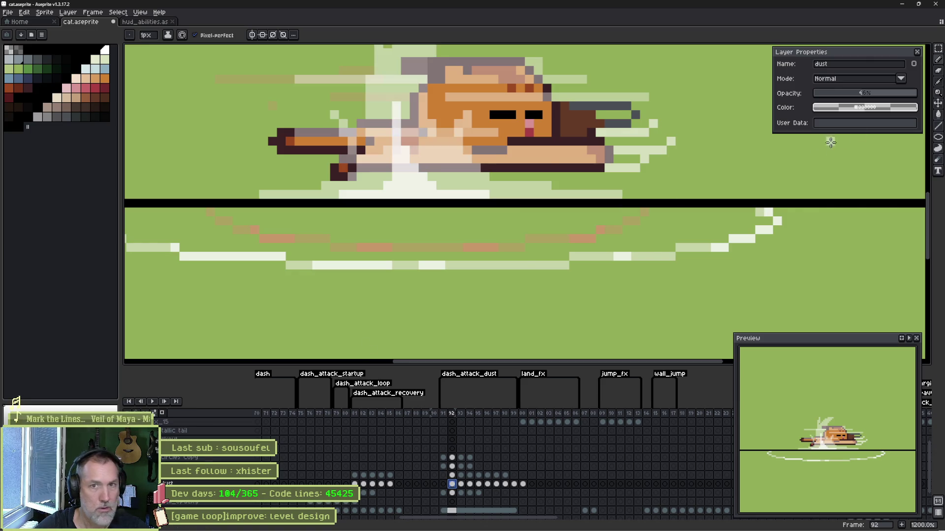
pyautogui.moveTo(861, 94); pyautogui.dragTo(840, 95)
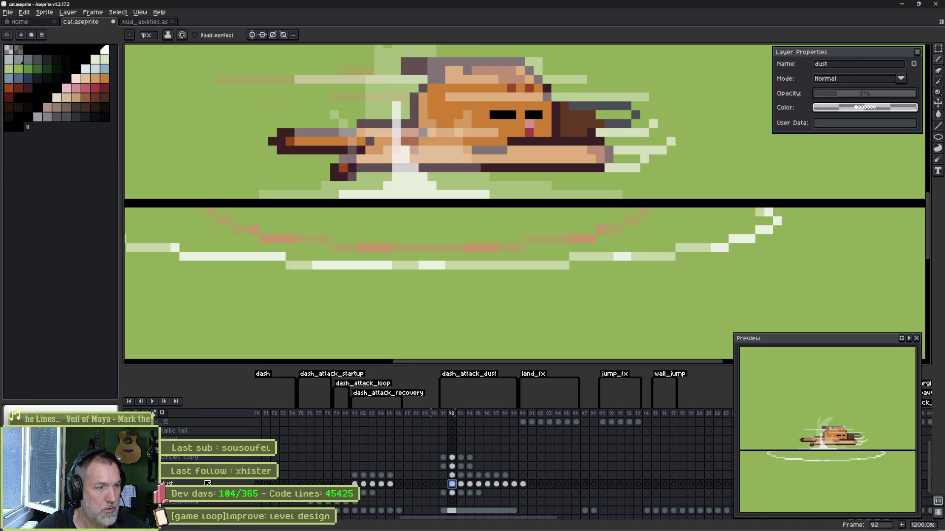
# Make the dust2, circles and circles Copy layers fainter, then switch to Godot.
pyautogui.click(236, 475)
pyautogui.moveTo(871, 93); pyautogui.dragTo(850, 95)
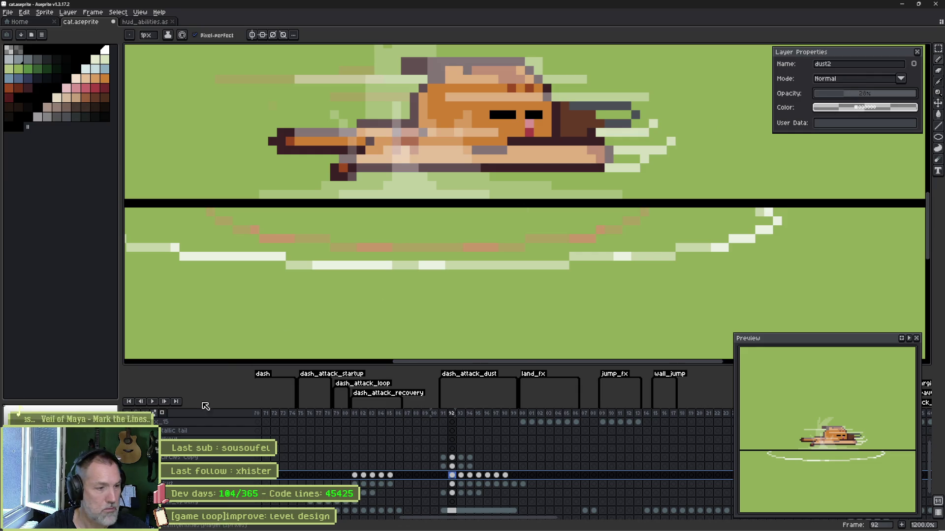
pyautogui.press('Up')
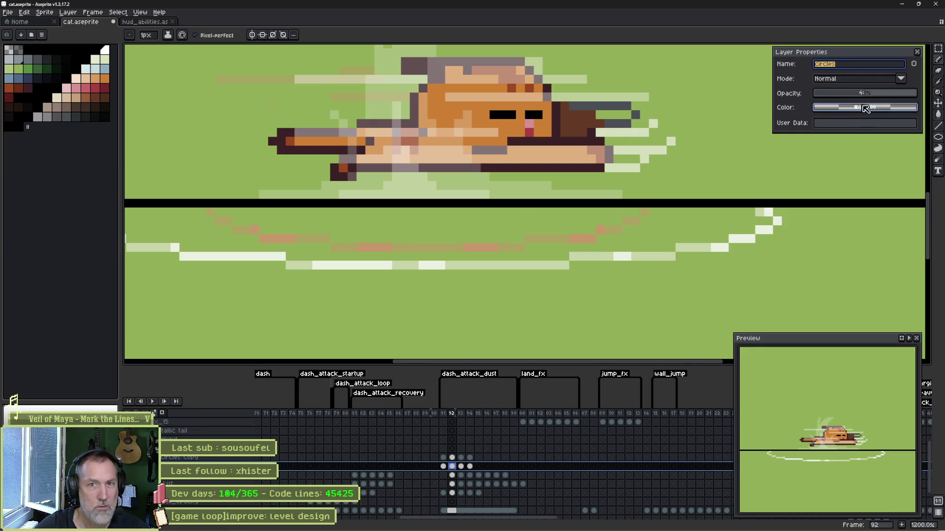
pyautogui.moveTo(856, 93); pyautogui.dragTo(840, 94)
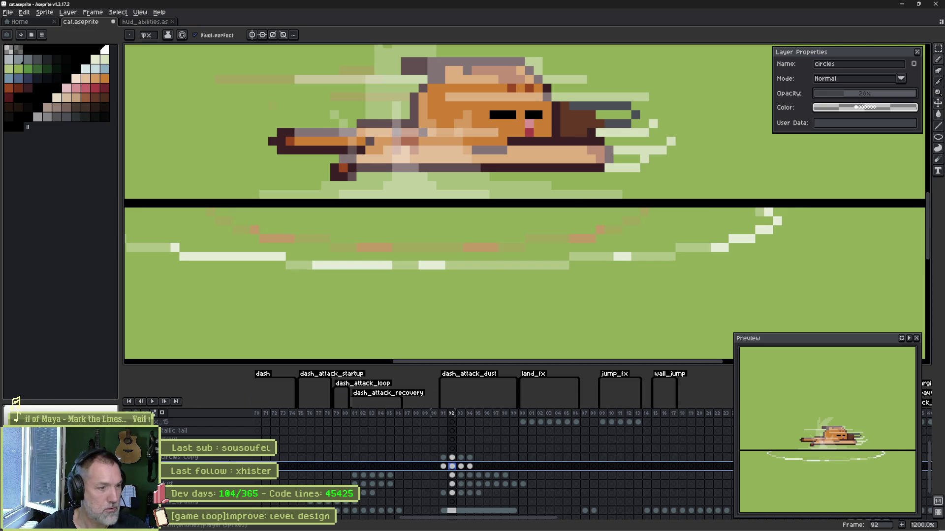
pyautogui.press('Up')
pyautogui.click(850, 93)
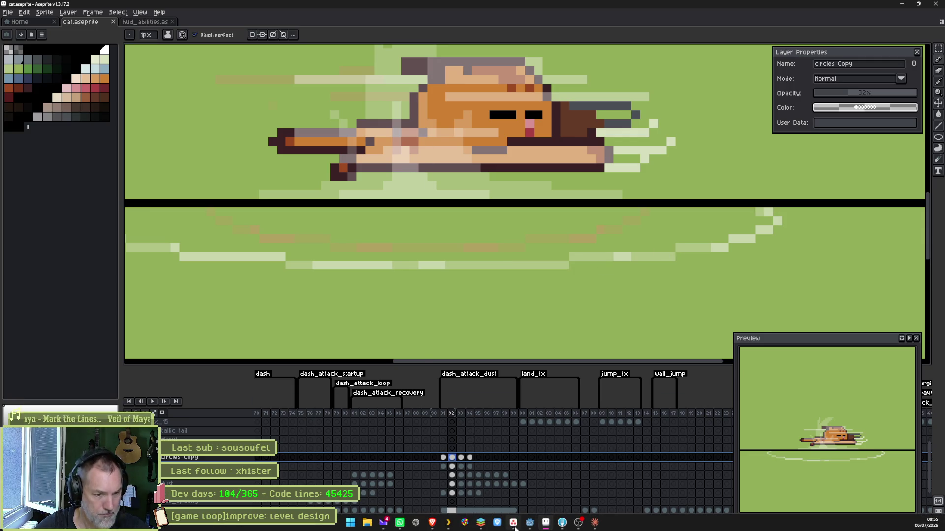
pyautogui.click(538, 526)
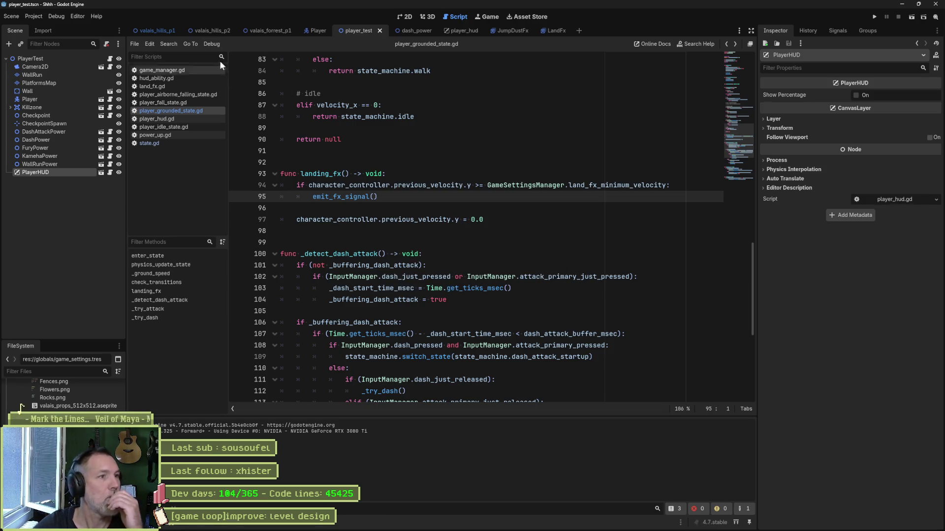
# Inspect the Player scene's Burst Fx Factory and open the DashAttackFx scene.
pyautogui.click(318, 30)
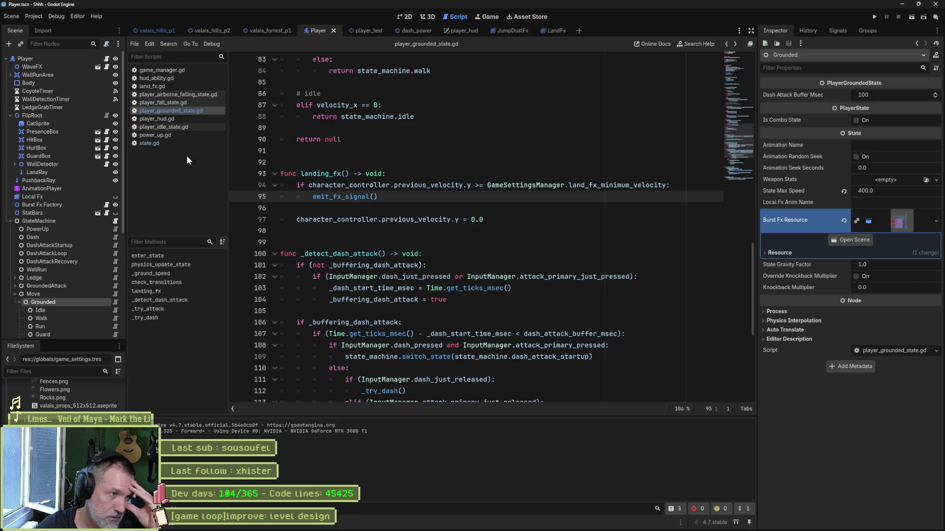
pyautogui.click(62, 202)
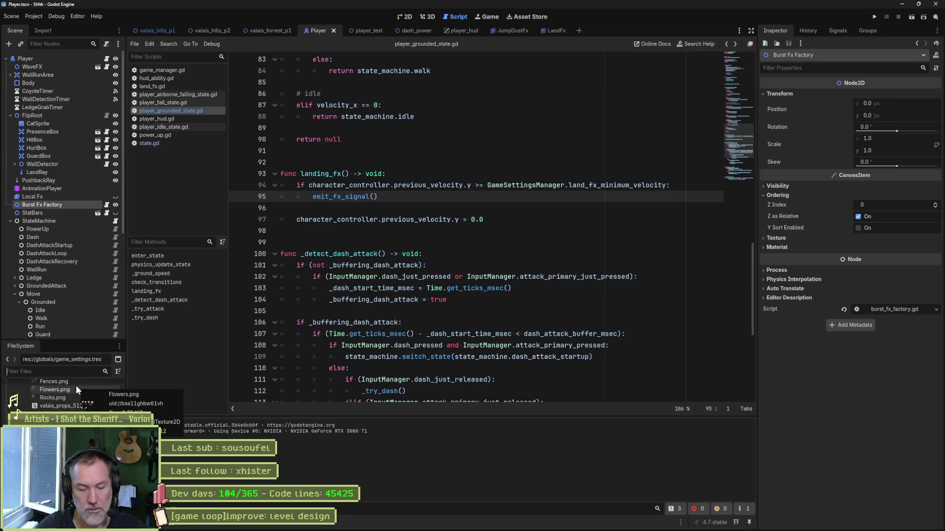
pyautogui.write('dash')
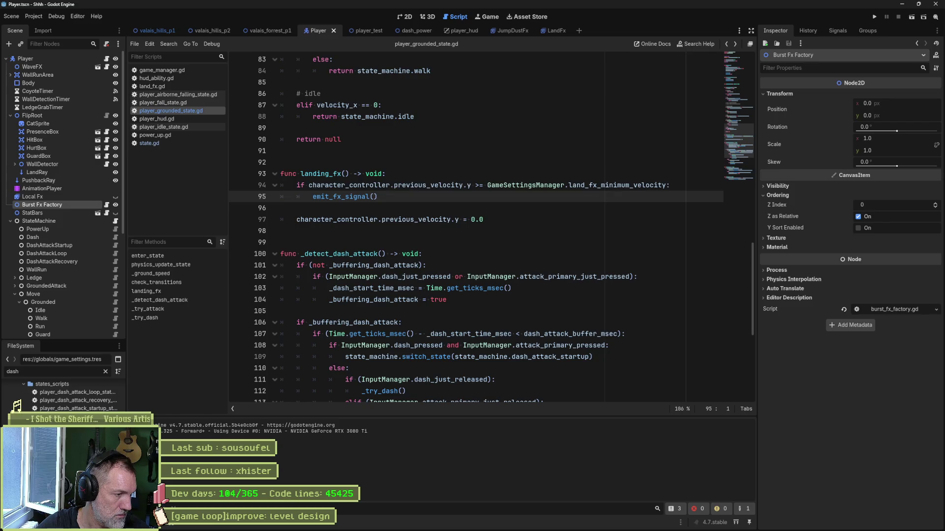
pyautogui.scroll(5, 20, 409)
pyautogui.scroll(2, 21, 408)
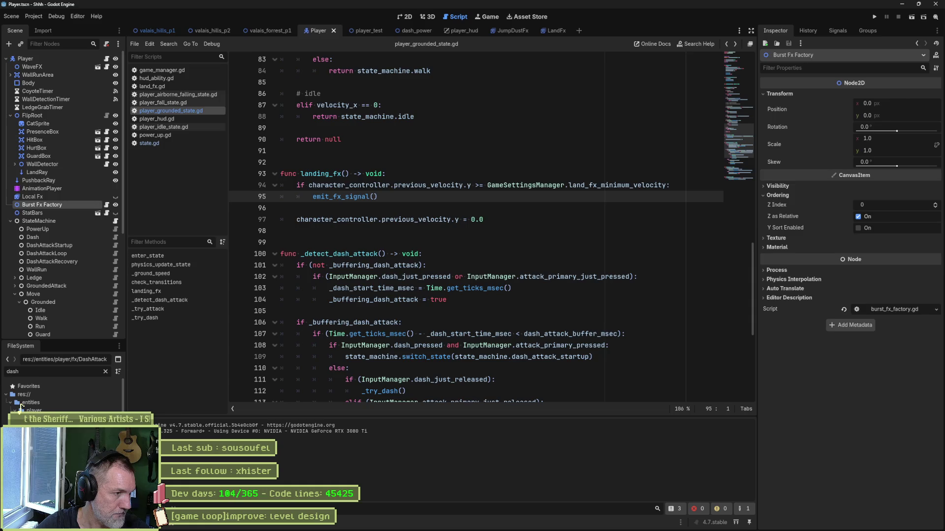
pyautogui.doubleClick(20, 411)
# Re-import DashAttackFx's Sprite2D from the updated Aseprite file and go to player_test.
pyautogui.click(57, 58)
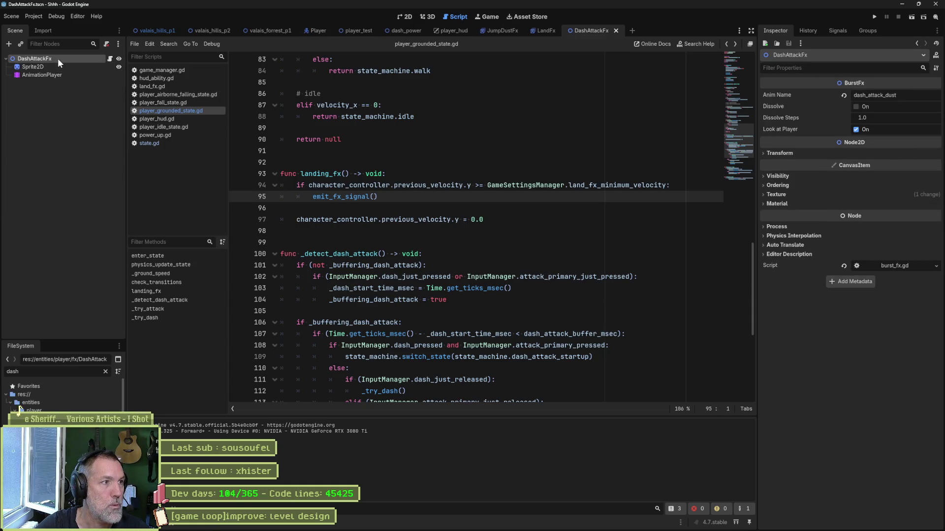
pyautogui.click(842, 515)
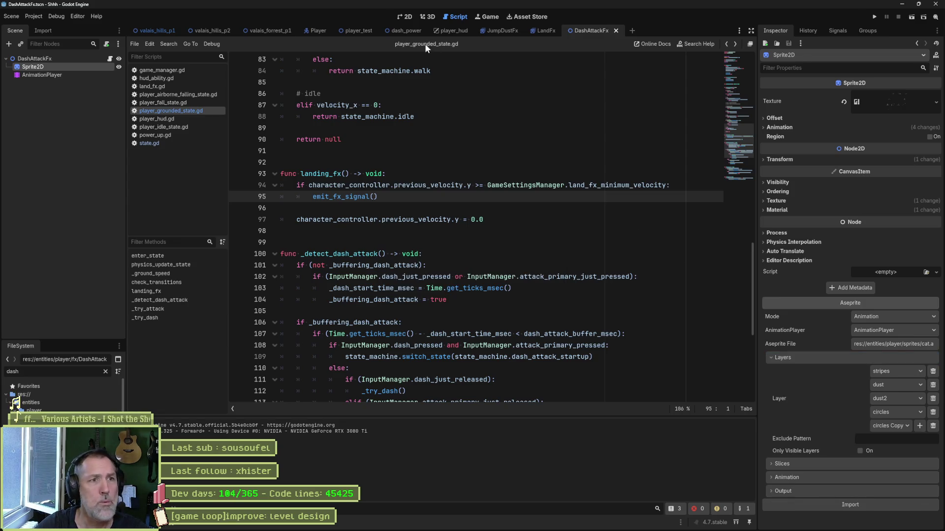
pyautogui.click(369, 31)
# Playtest dash attacks right and left, stop the game with F8 and switch back to Aseprite.
pyautogui.press('F6')
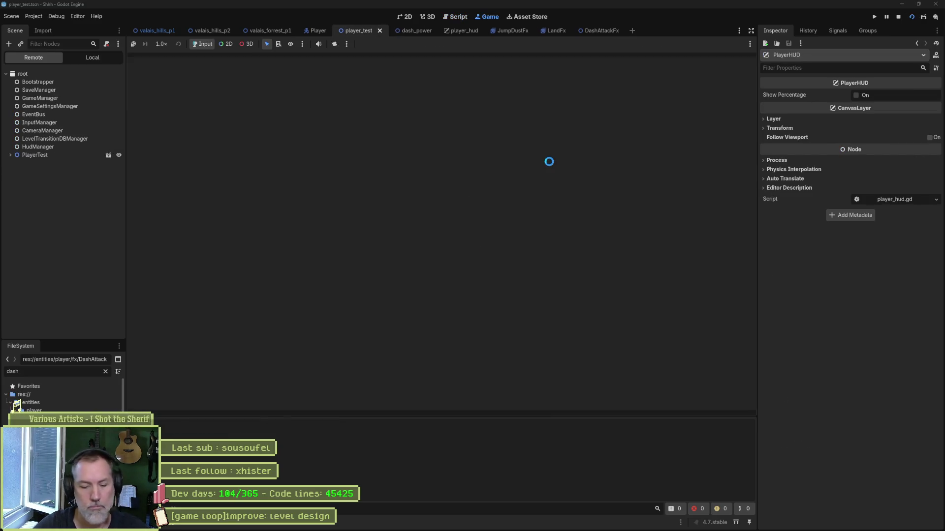
pyautogui.press('shift')
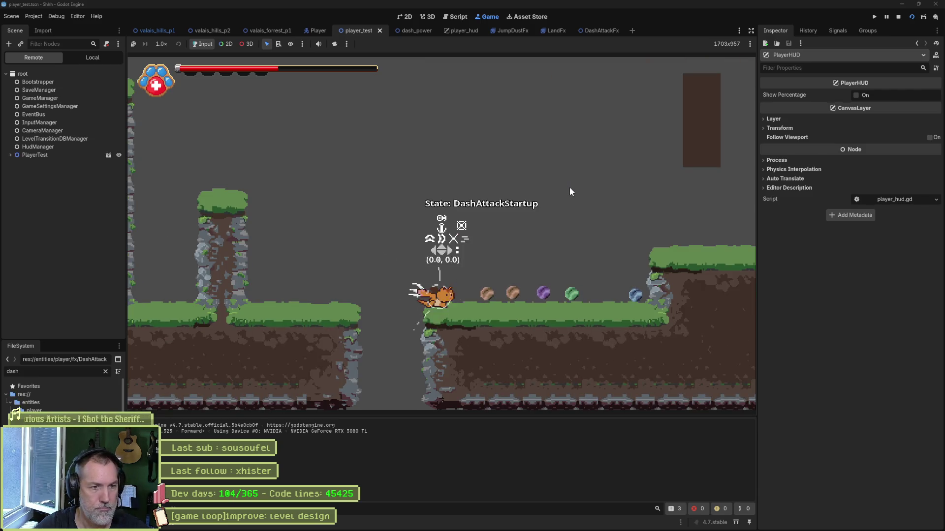
pyautogui.press('Left')
pyautogui.press('shift')
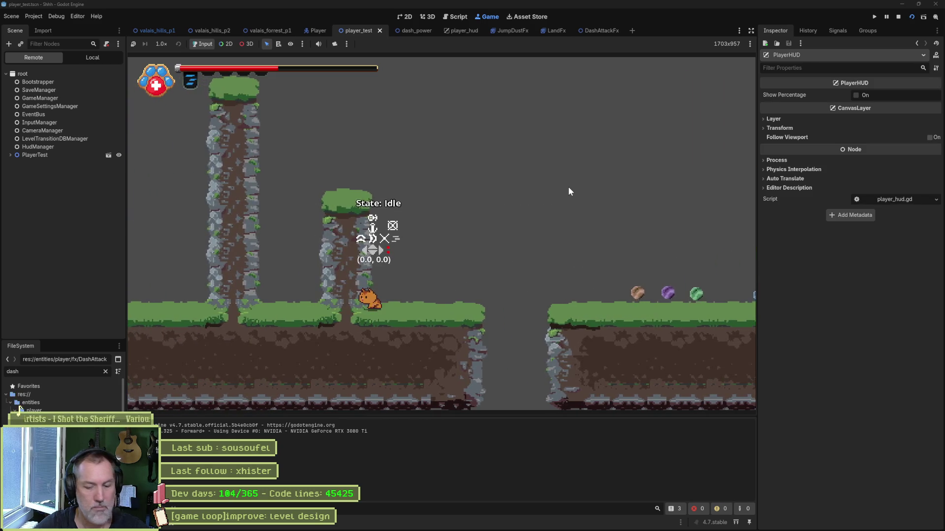
pyautogui.press('F8')
pyautogui.click(526, 525)
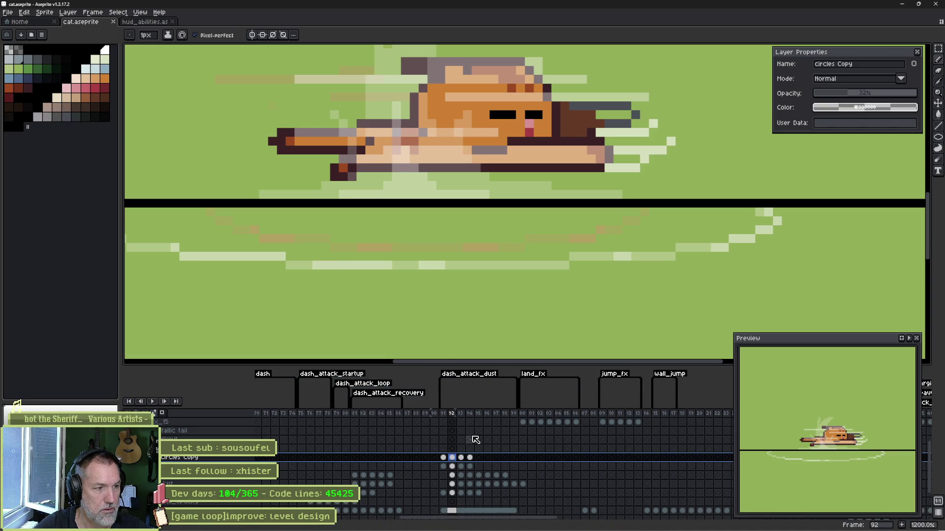
pyautogui.scroll(-1, 476, 441)
pyautogui.scroll(-1, 477, 441)
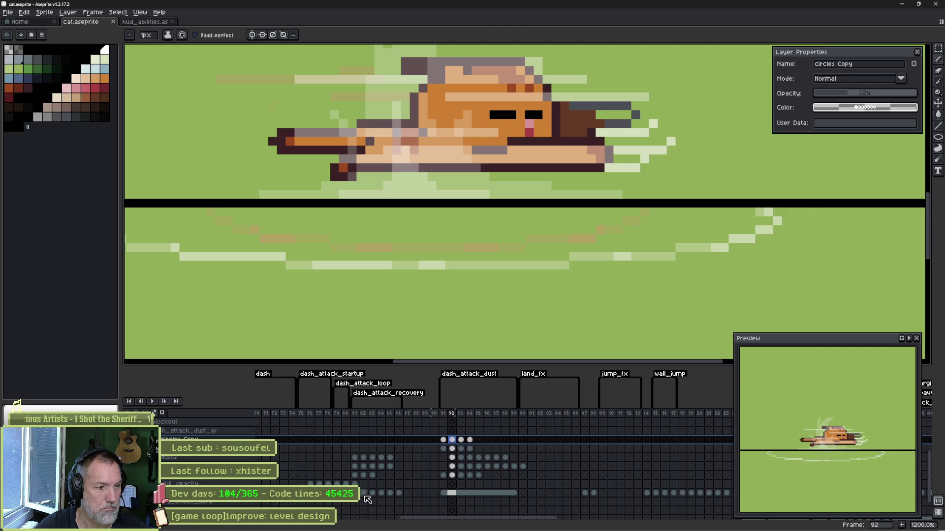
# Locate the dash frames around 80-81 and inspect their fx_full_opacity and stripes cels.
pyautogui.moveTo(362, 412); pyautogui.dragTo(391, 411)
pyautogui.click(358, 413)
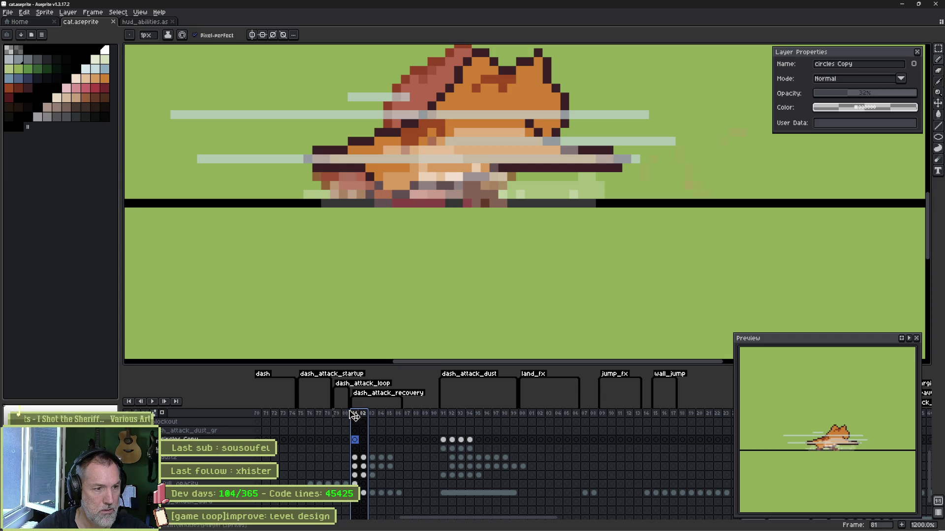
pyautogui.click(346, 414)
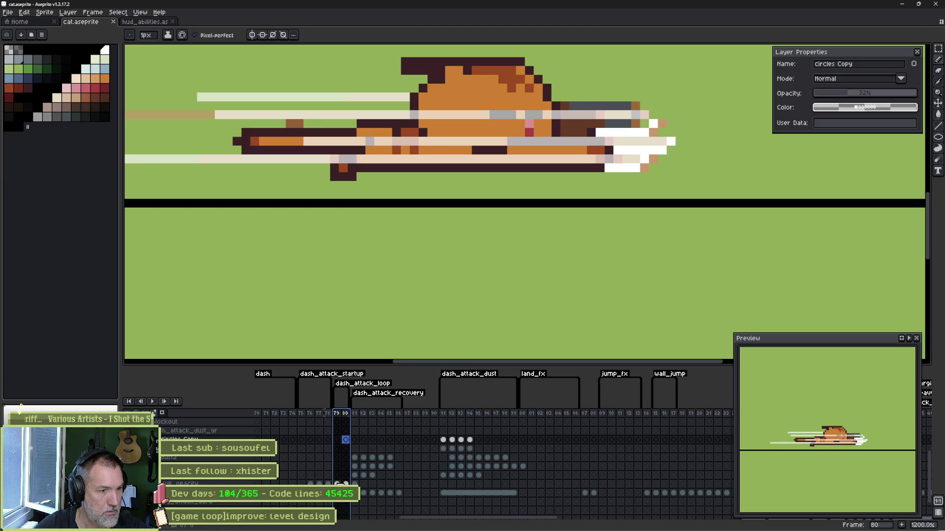
pyautogui.click(345, 484)
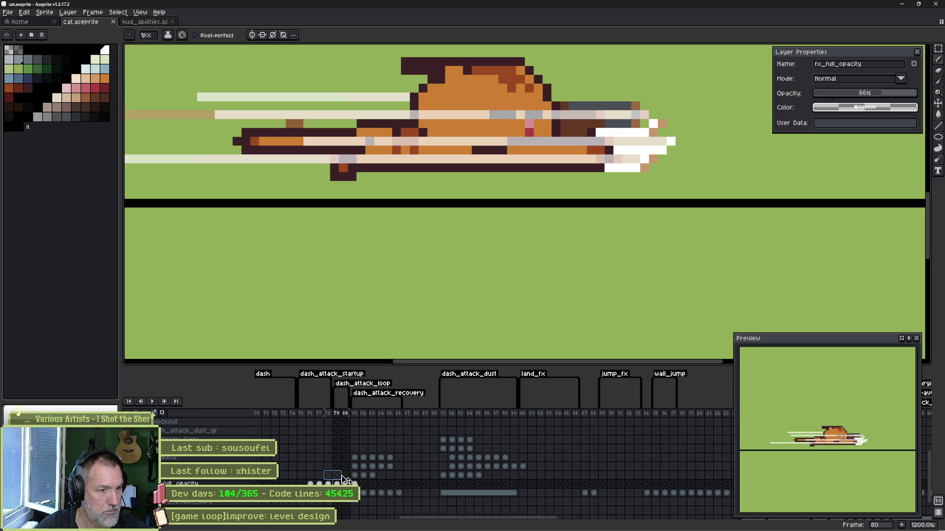
pyautogui.click(346, 476)
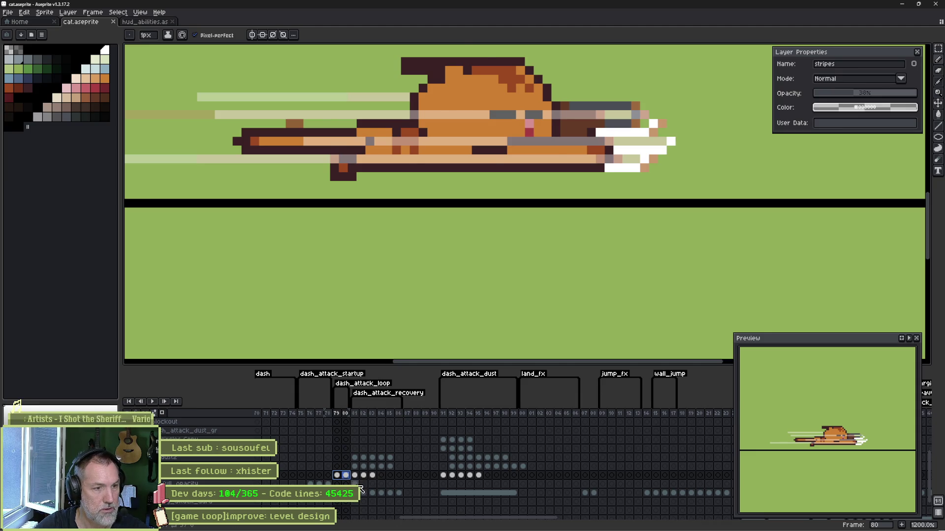
# Delete the white speed streaks from frame 81 on fx_full_opacity, after one undo and frame comparison.
pyautogui.click(358, 485)
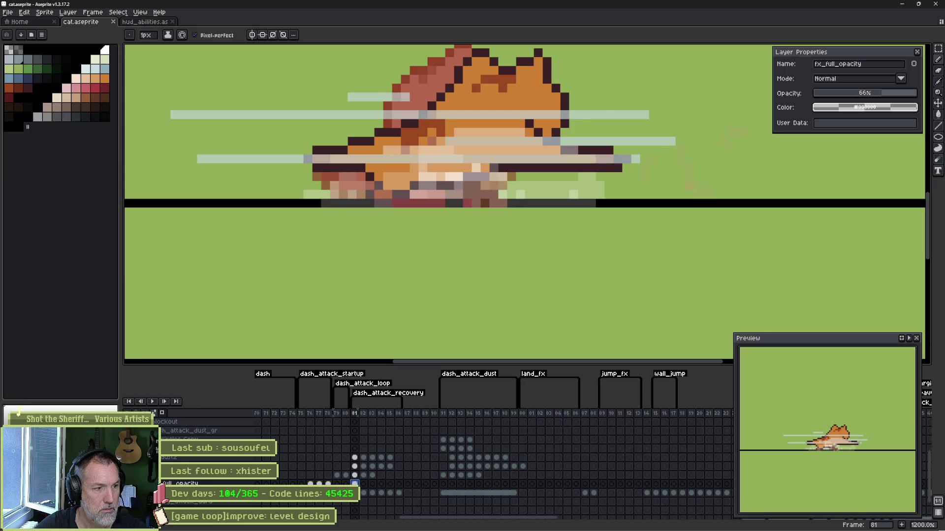
pyautogui.press('Delete')
pyautogui.hotkey('ctrl', 'z')
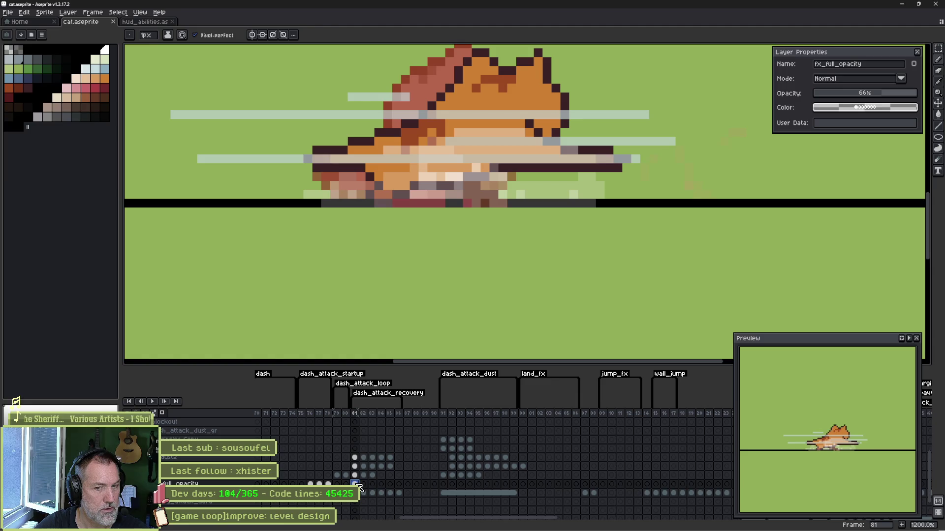
pyautogui.press('Right')
pyautogui.press('Left')
pyautogui.press('Delete')
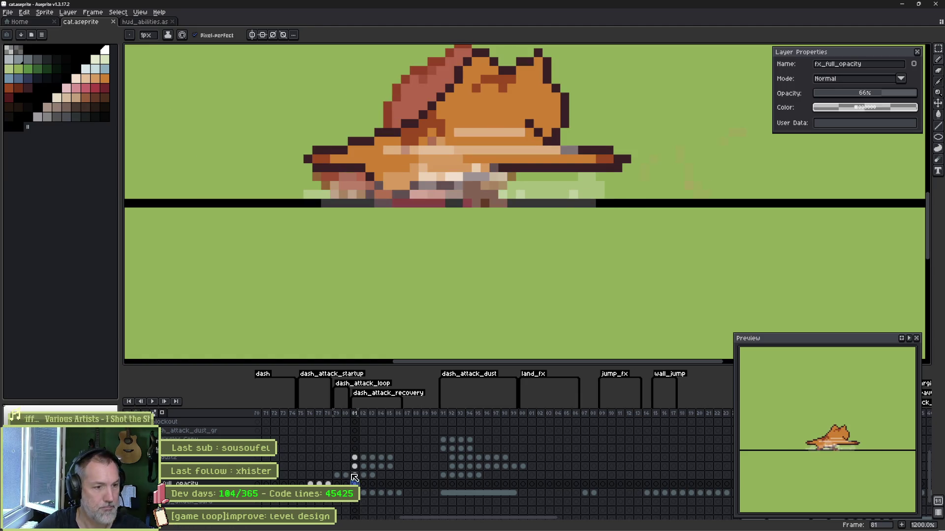
pyautogui.moveTo(546, 523)
pyautogui.click(537, 524)
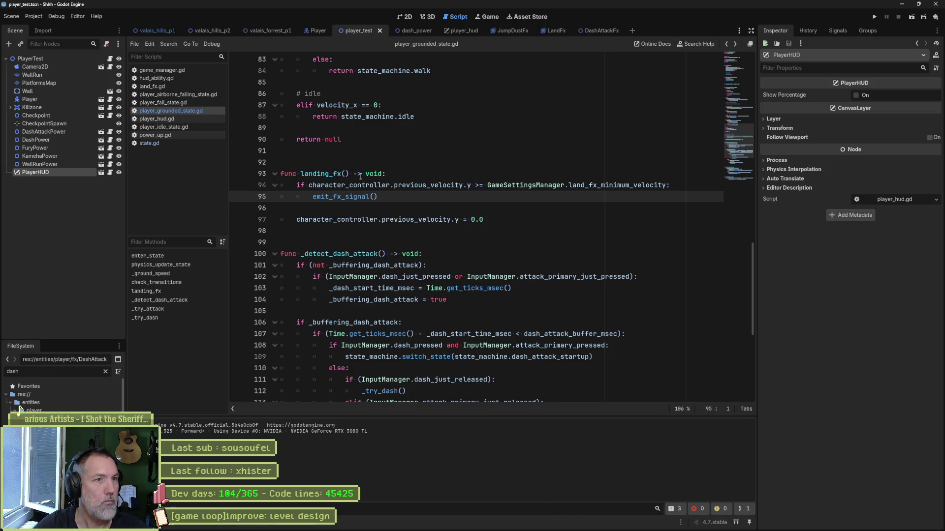
# In the Player scene, check CatSprite's Aseprite import settings and select its AnimationPlayer.
pyautogui.click(404, 16)
pyautogui.click(316, 30)
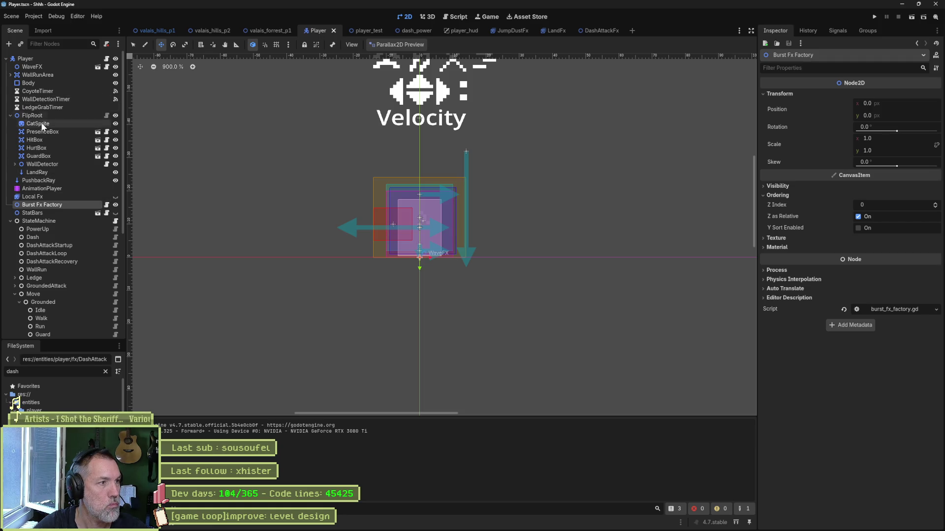
pyautogui.click(56, 125)
pyautogui.click(828, 520)
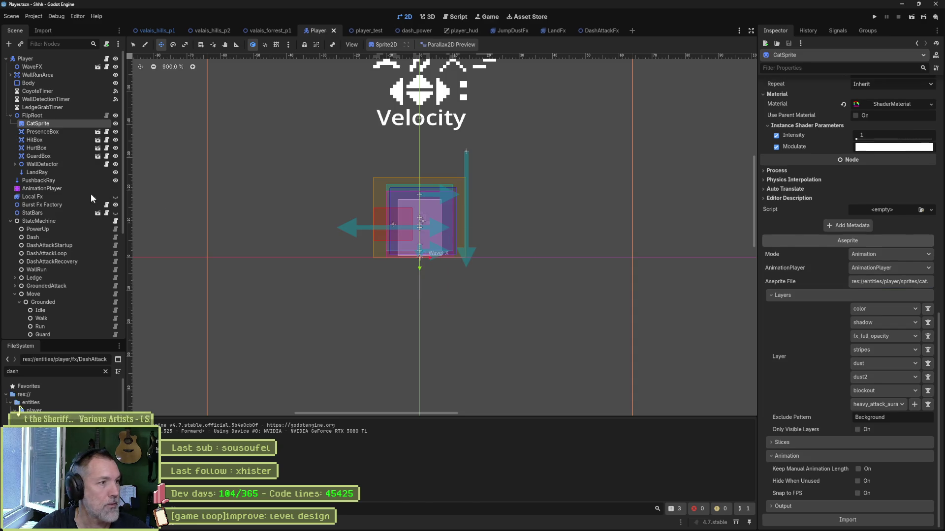
pyautogui.click(56, 188)
# Preview dash_attack_loop and dash_attack_recovery, then run the player_test scene.
pyautogui.click(360, 372)
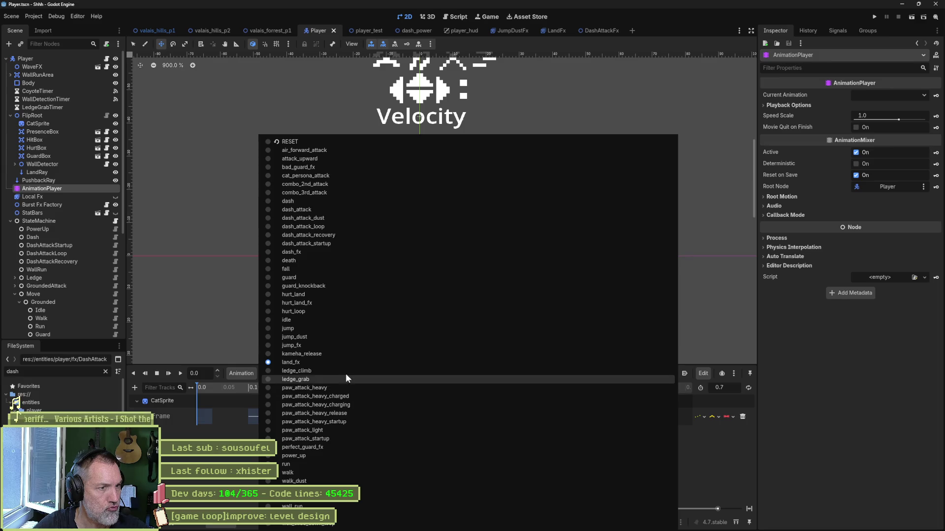
pyautogui.click(330, 225)
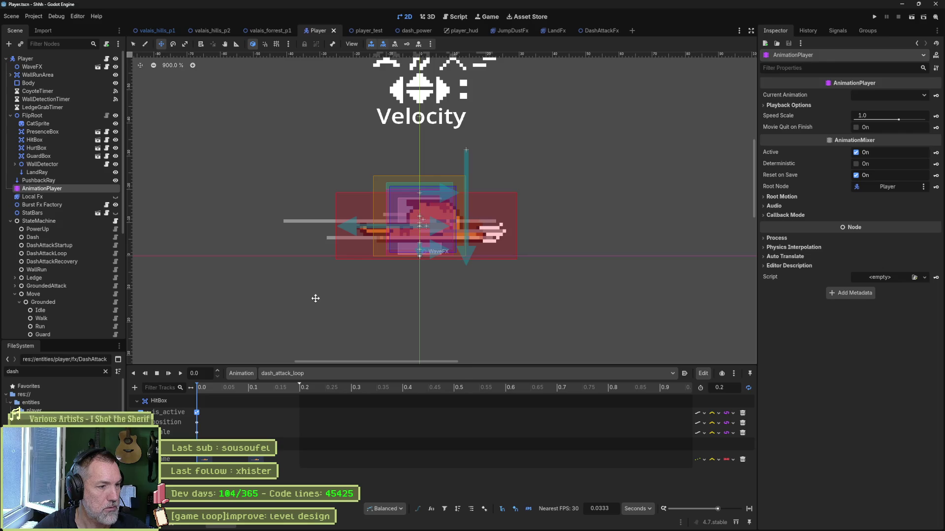
pyautogui.click(314, 373)
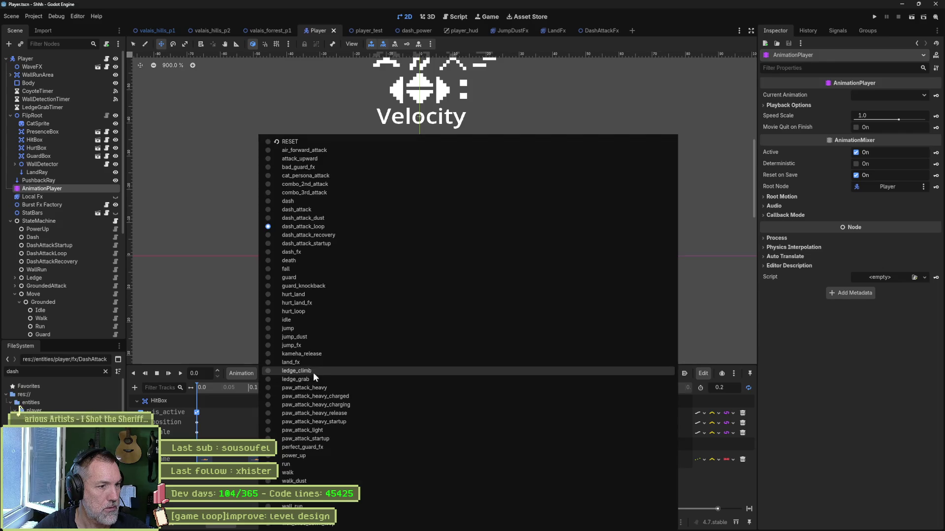
pyautogui.click(332, 233)
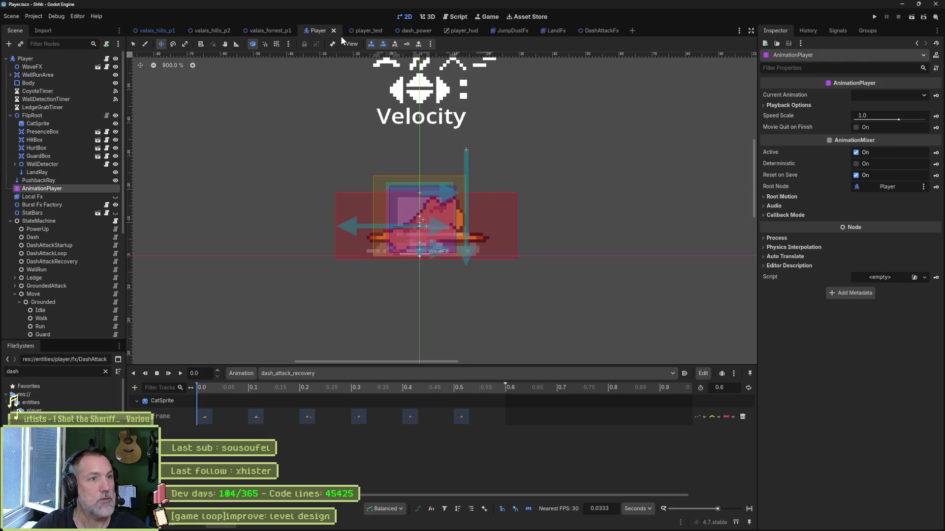
pyautogui.click(365, 31)
pyautogui.press('F6')
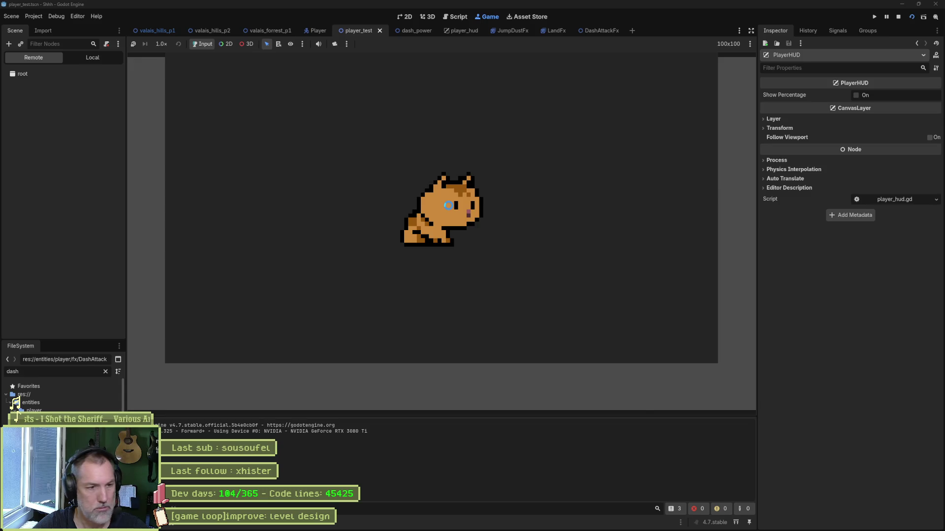
# Dash and jump in the running test, then move the Player node further left and relaunch.
pyautogui.press('shift')
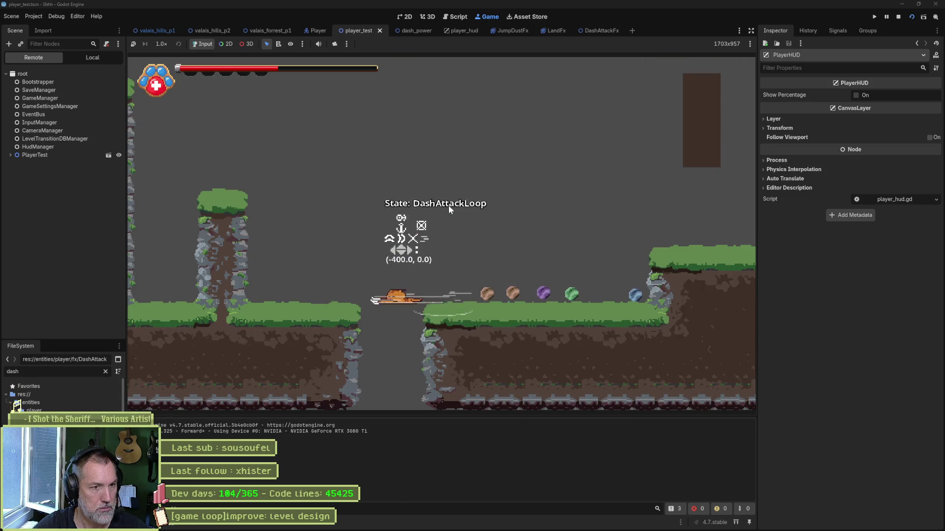
pyautogui.press('space')
pyautogui.press('F8')
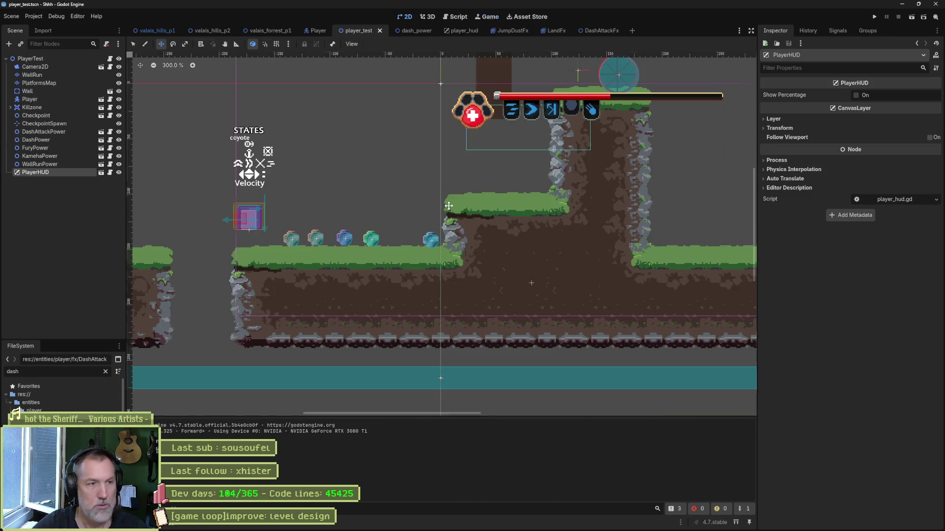
pyautogui.scroll(-3, 738, 252)
pyautogui.scroll(-2, 738, 252)
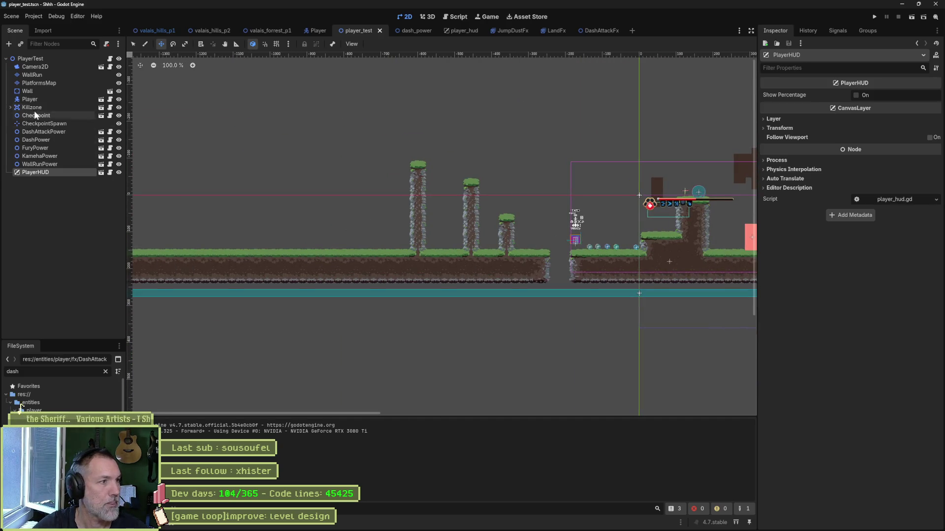
pyautogui.moveTo(576, 222); pyautogui.dragTo(279, 206)
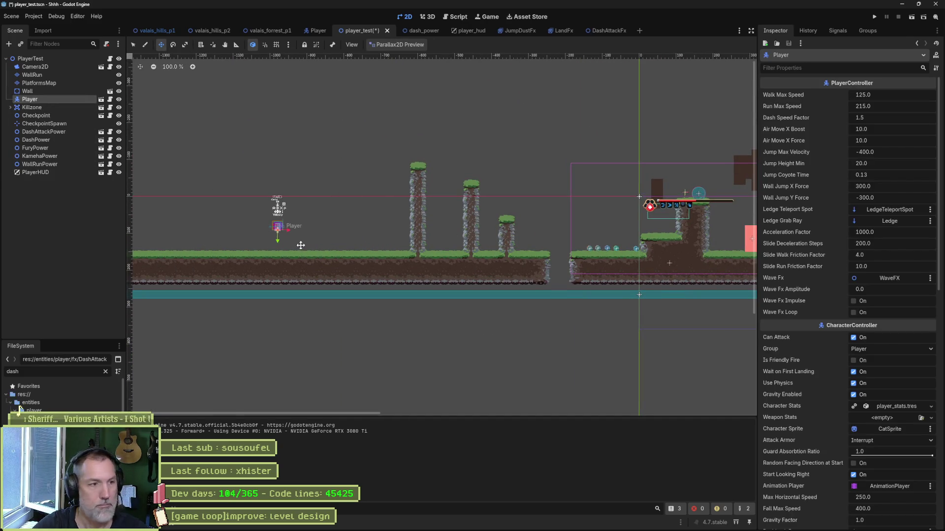
pyautogui.press('F6')
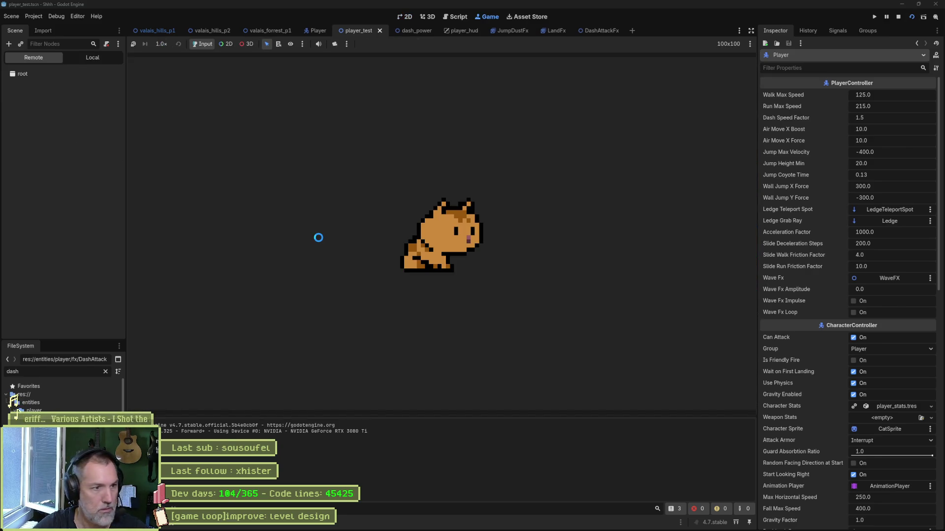
# Dash-attack right and left in the test scene, stop the game and bring up cat.aseprite.
pyautogui.press('Right')
pyautogui.press('shift')
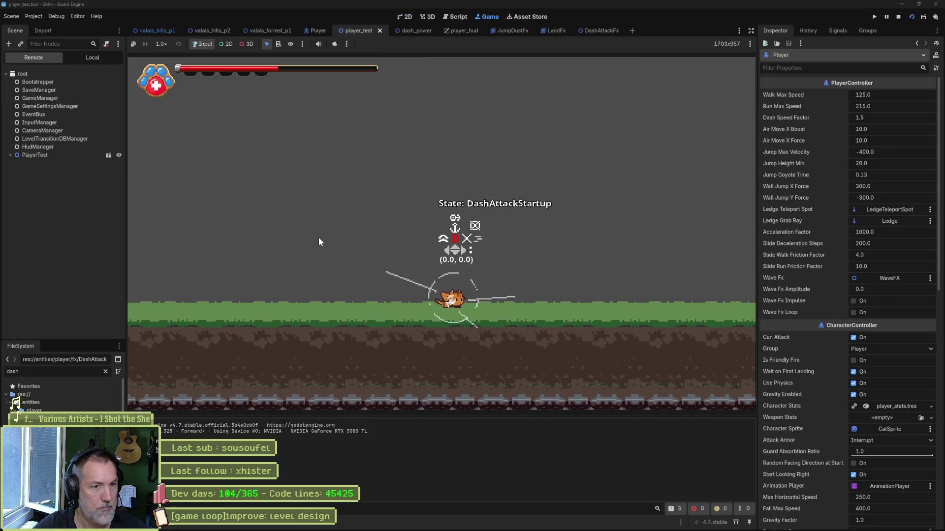
pyautogui.press('Left')
pyautogui.press('shift')
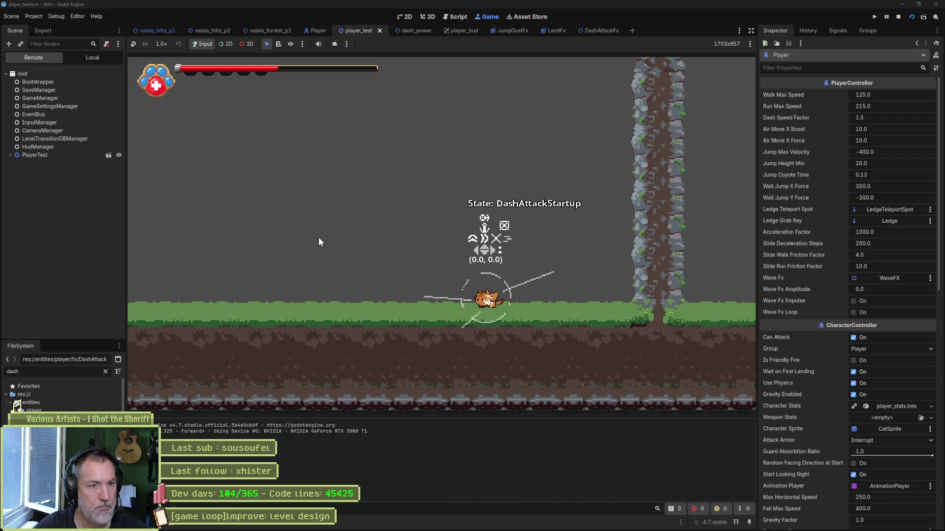
pyautogui.press('F8')
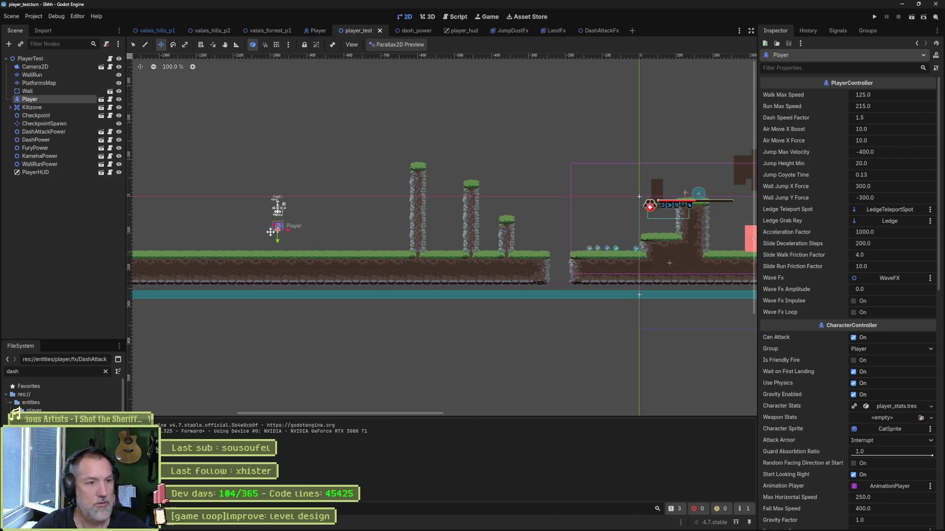
pyautogui.click(543, 523)
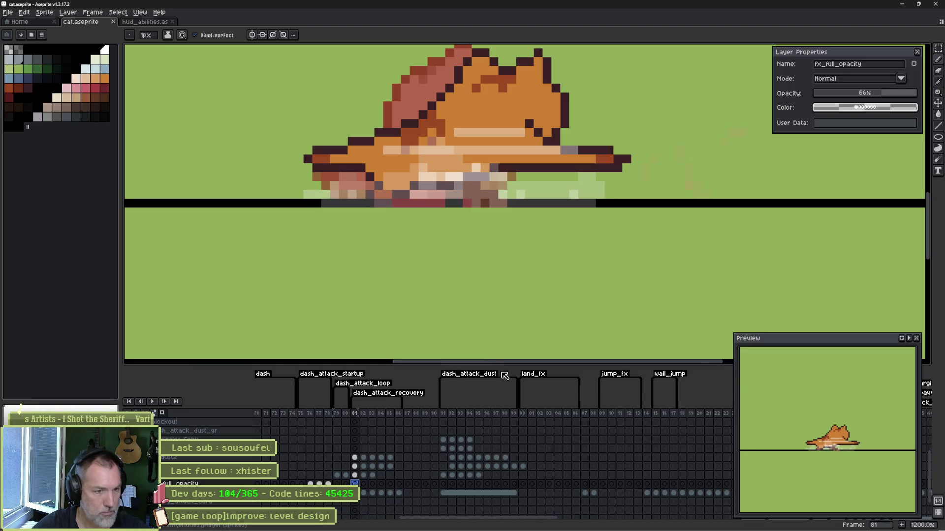
# View dash startup frames 76-78 on the stripes layer, then go back to Godot.
pyautogui.click(310, 483)
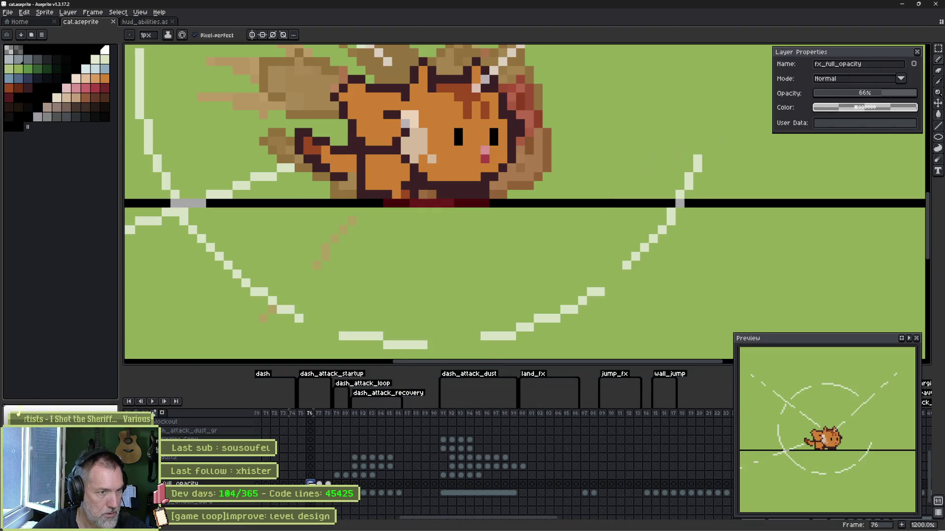
pyautogui.press('Right')
pyautogui.press('Right')
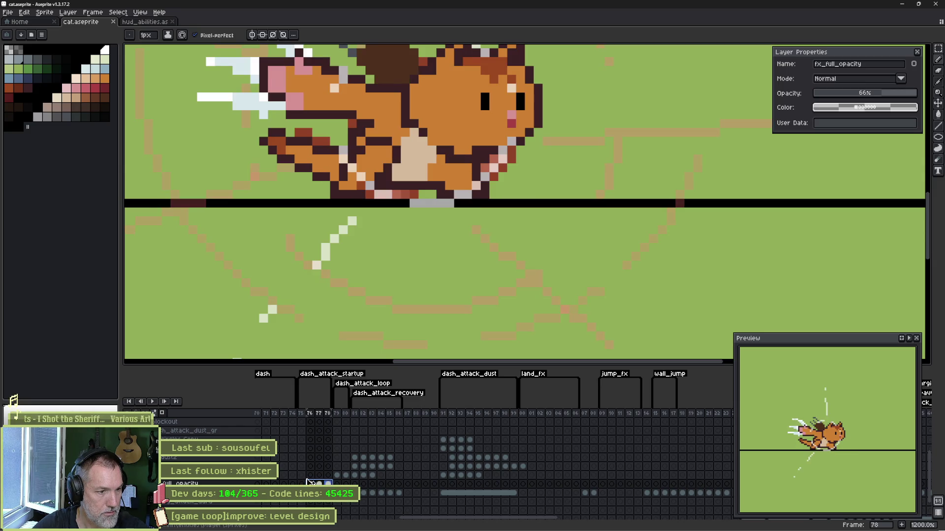
pyautogui.click(319, 475)
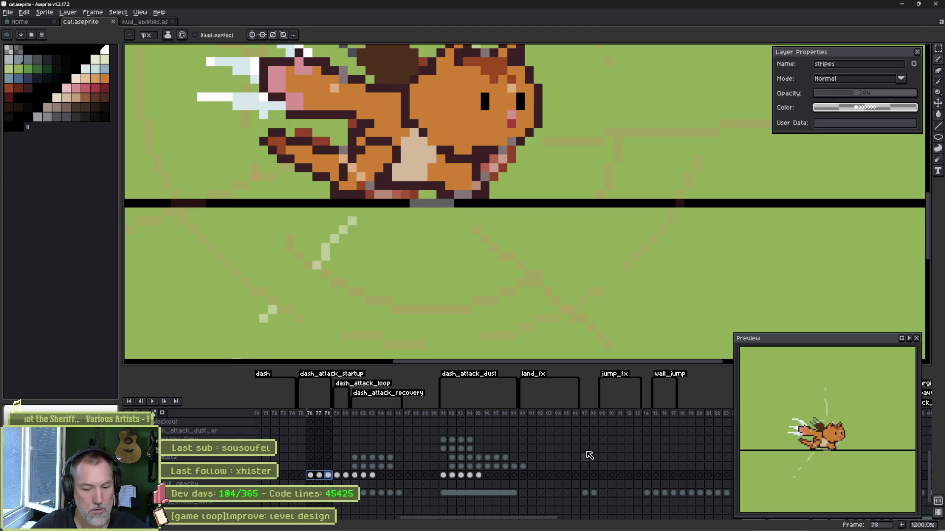
pyautogui.click(531, 523)
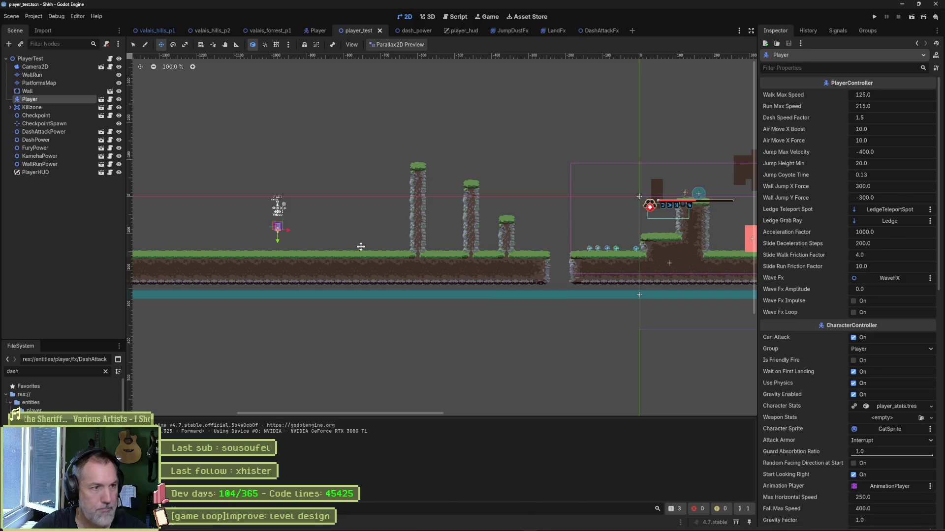
# Check the cat sprite's import settings in the Player scene, then run player_test.
pyautogui.click(314, 32)
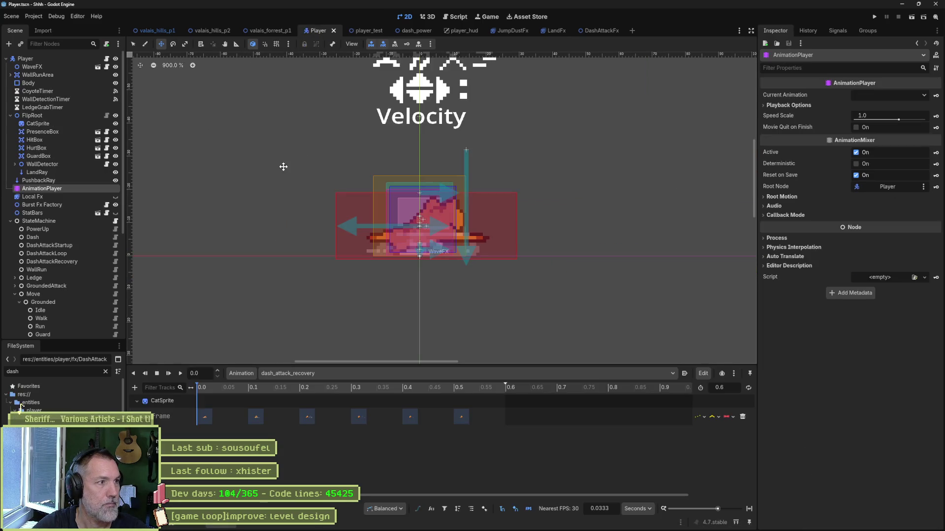
pyautogui.click(54, 122)
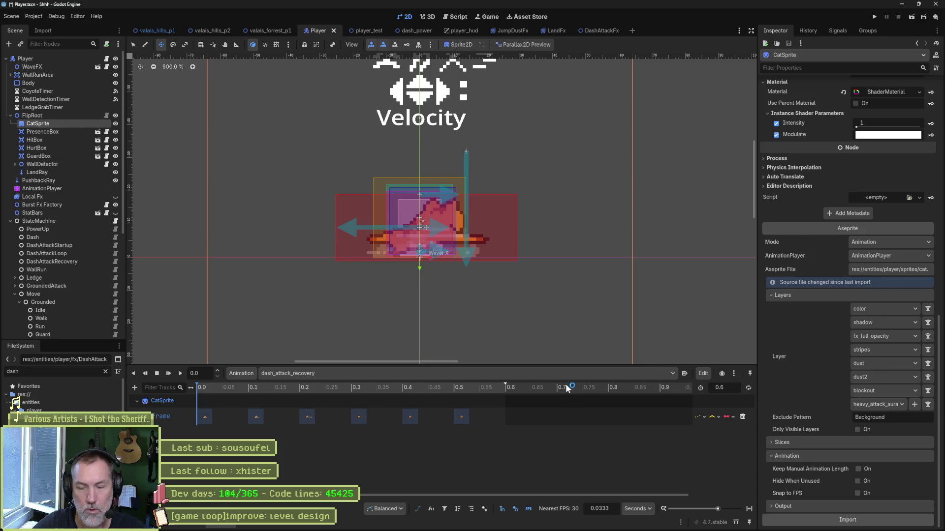
pyautogui.click(369, 31)
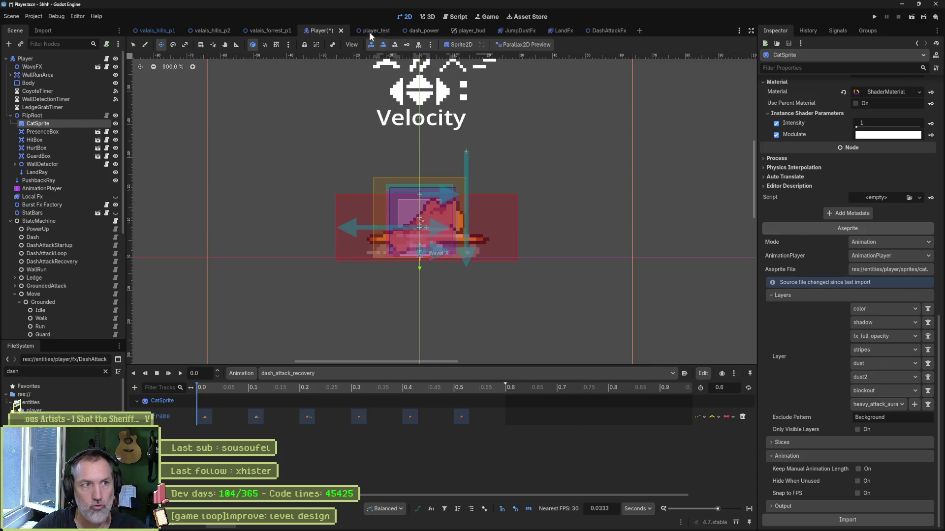
pyautogui.press('F6')
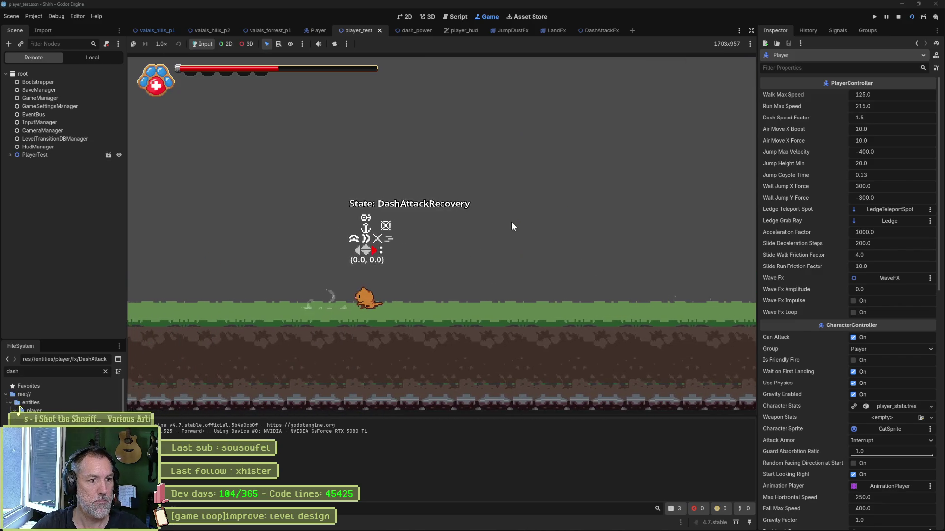
# Dash-attack right twice and left once, stop the game and return to the Player scene.
pyautogui.press('Right')
pyautogui.press('shift')
pyautogui.press('shift')
pyautogui.press('Left')
pyautogui.press('shift')
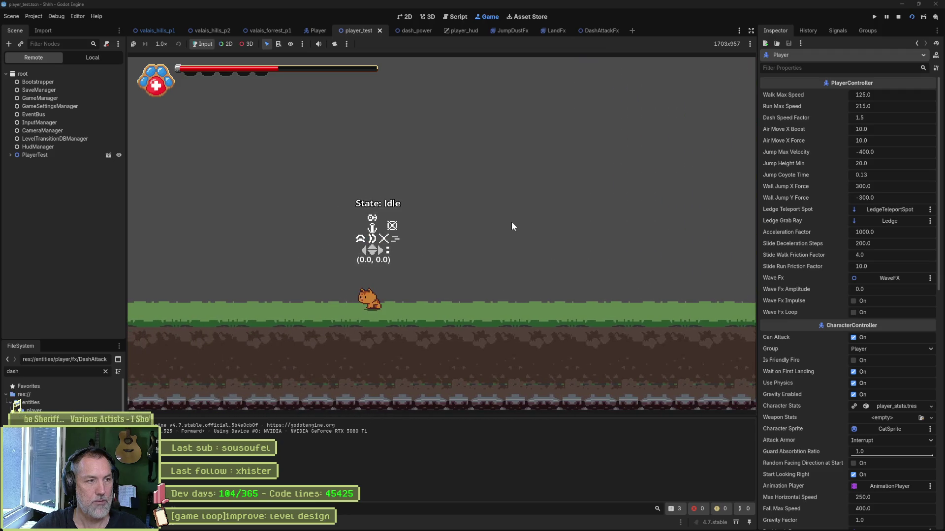
pyautogui.press('F8')
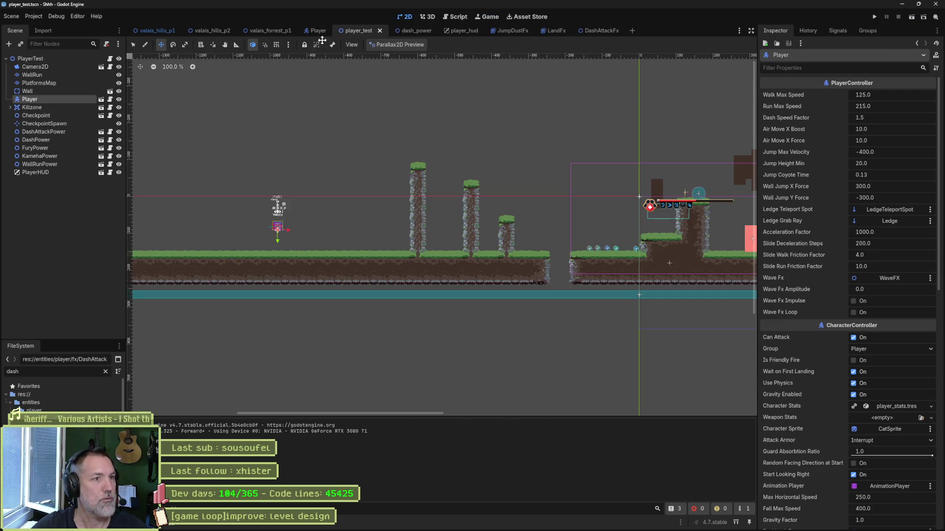
pyautogui.click(318, 30)
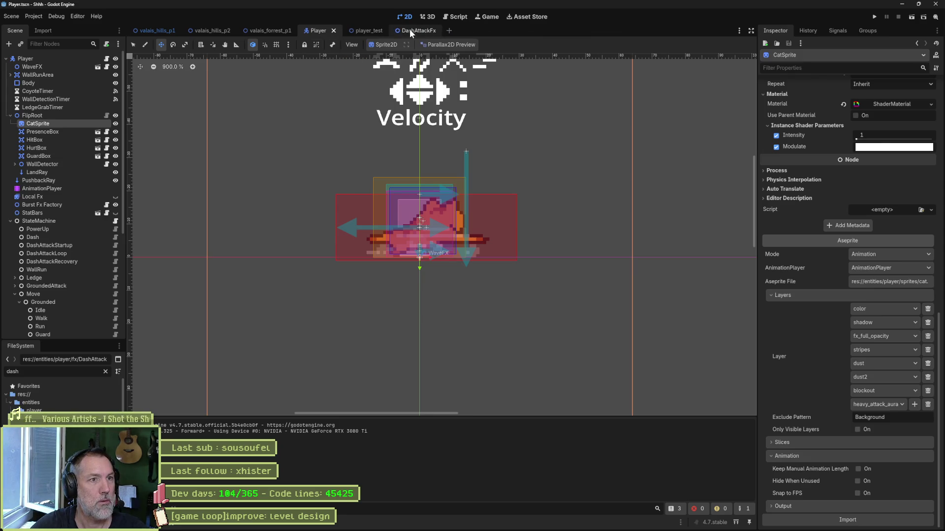
# Close the extra scene tabs so valais_hills_p1 becomes the active scene.
pyautogui.click(157, 32)
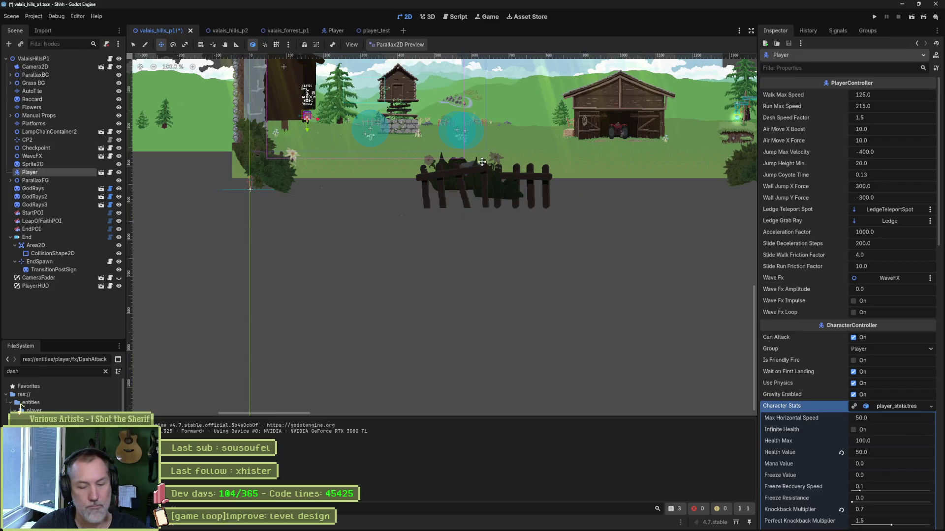
# Launch the game with F5 and run the cat right past the stilt house and barn.
pyautogui.press('F5')
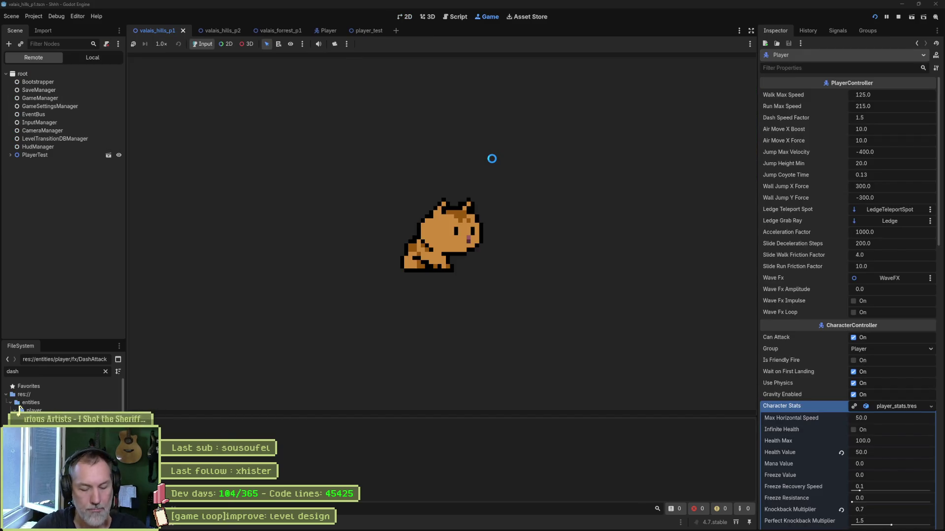
pyautogui.press('Right')
pyautogui.press('space')
pyautogui.press('Right')
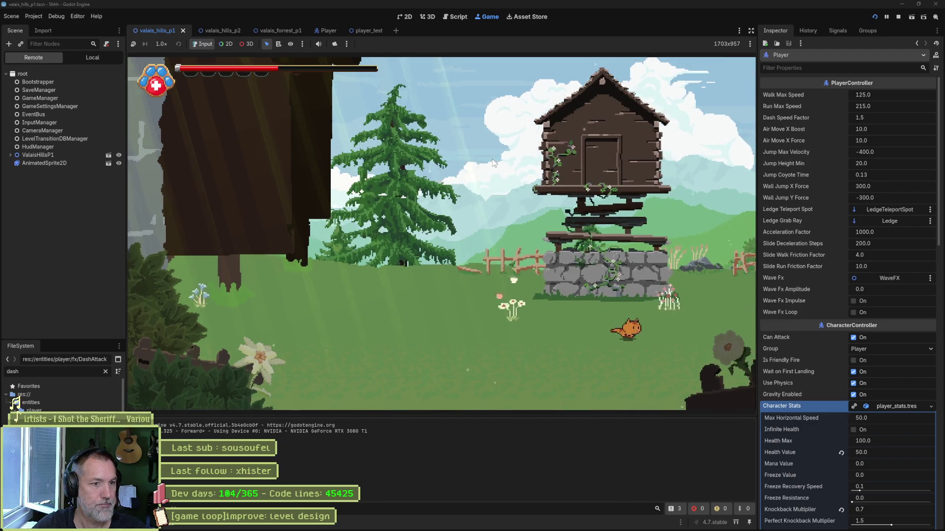
pyautogui.press('space')
pyautogui.press('Left')
pyautogui.press('Right')
pyautogui.press('Right')
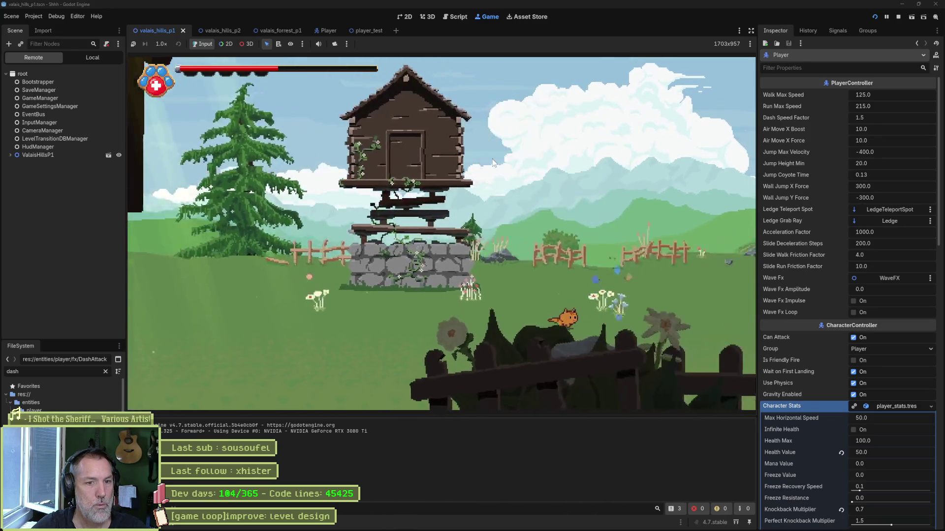
pyautogui.press('Right')
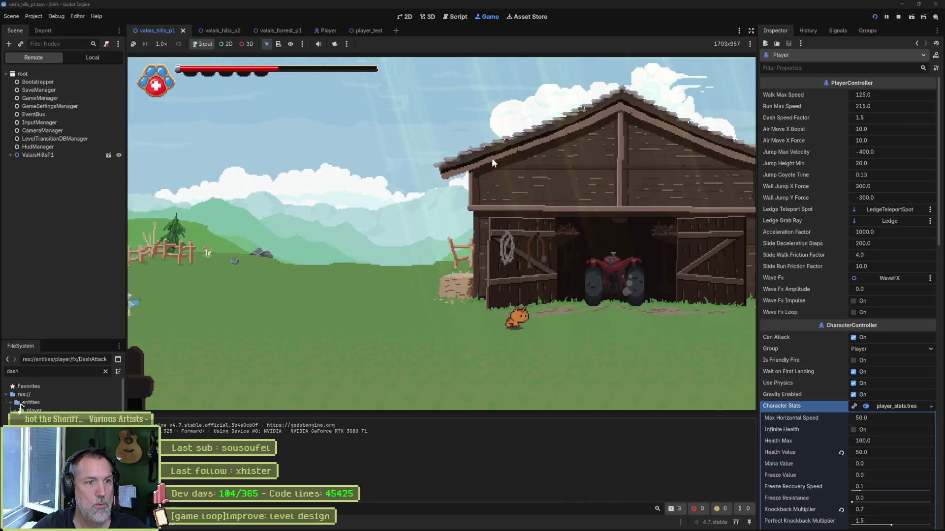
# Jump up the cliffs, dash across the top and walk to the signpost into valais_hills_p2.
pyautogui.press('Right')
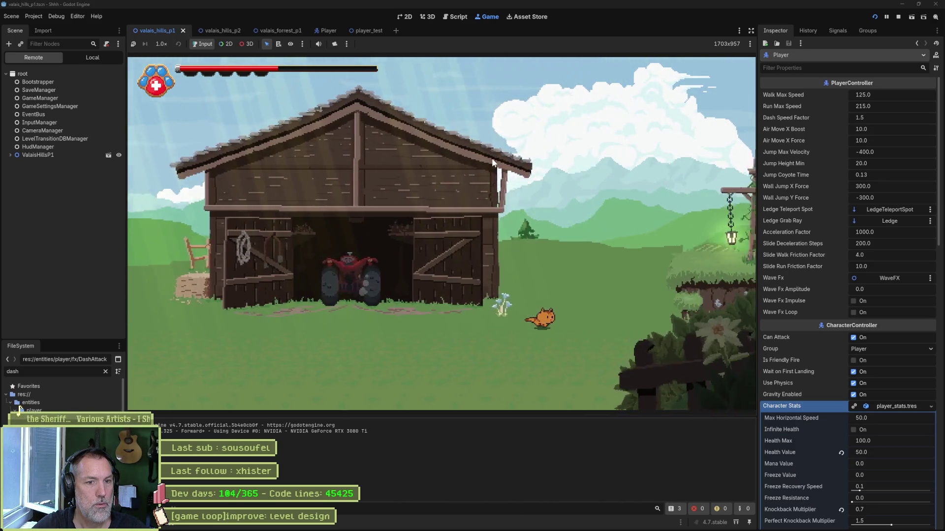
pyautogui.press('space')
pyautogui.press('Right')
pyautogui.press('space')
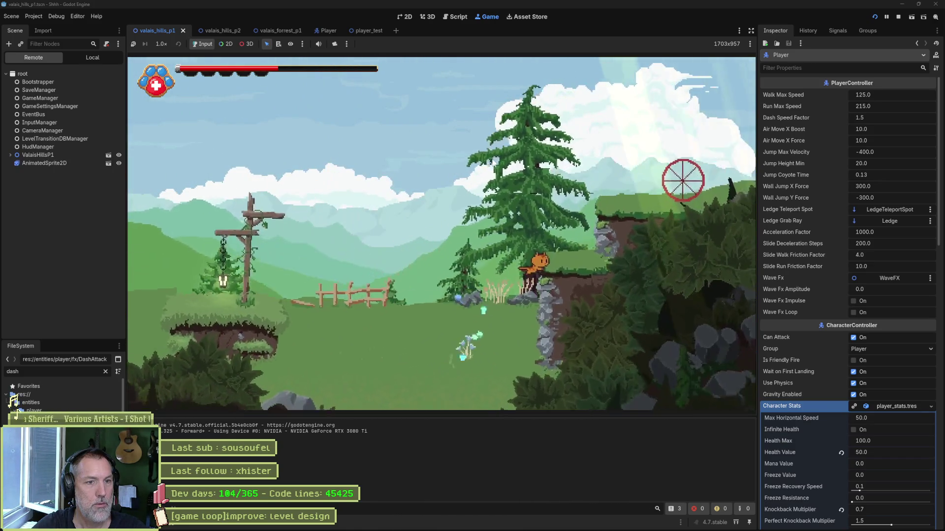
pyautogui.press('Right')
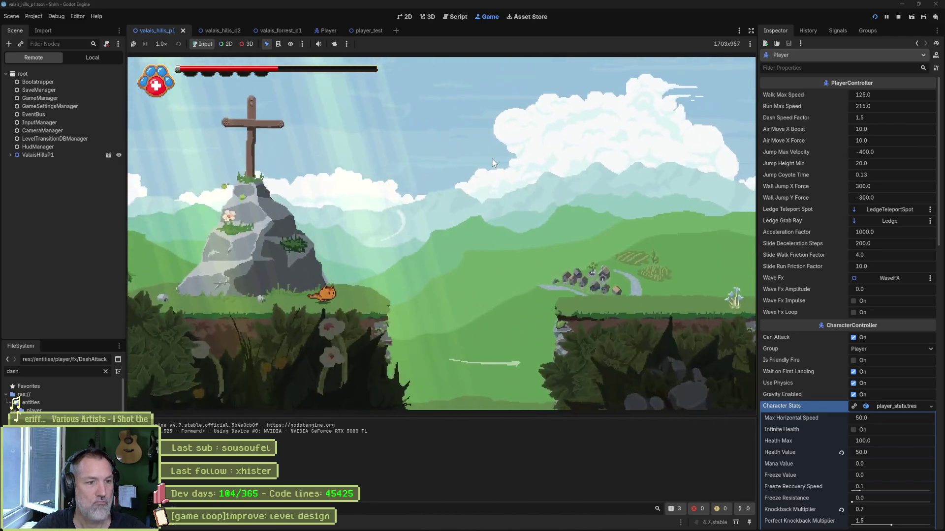
pyautogui.press('space')
pyautogui.press('Right')
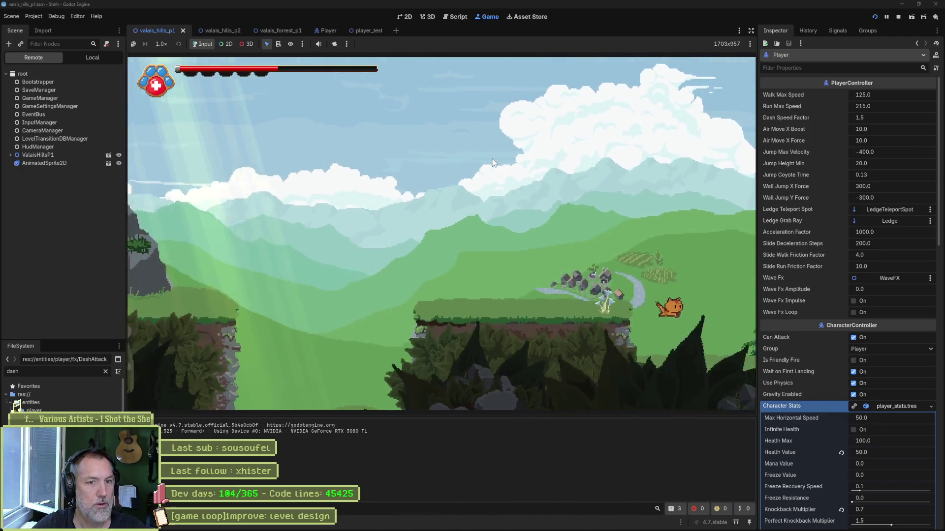
pyautogui.press('space')
pyautogui.press('space')
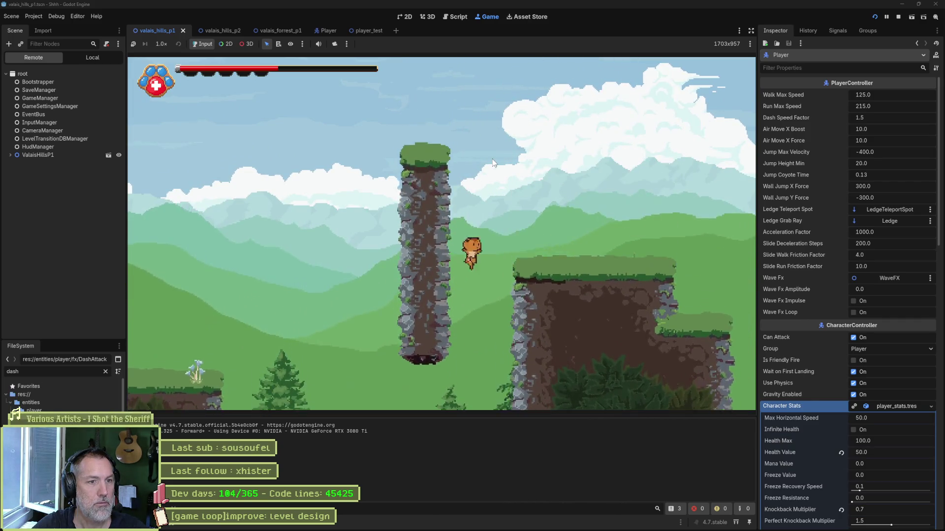
pyautogui.press('Right')
pyautogui.press('shift')
pyautogui.press('Right')
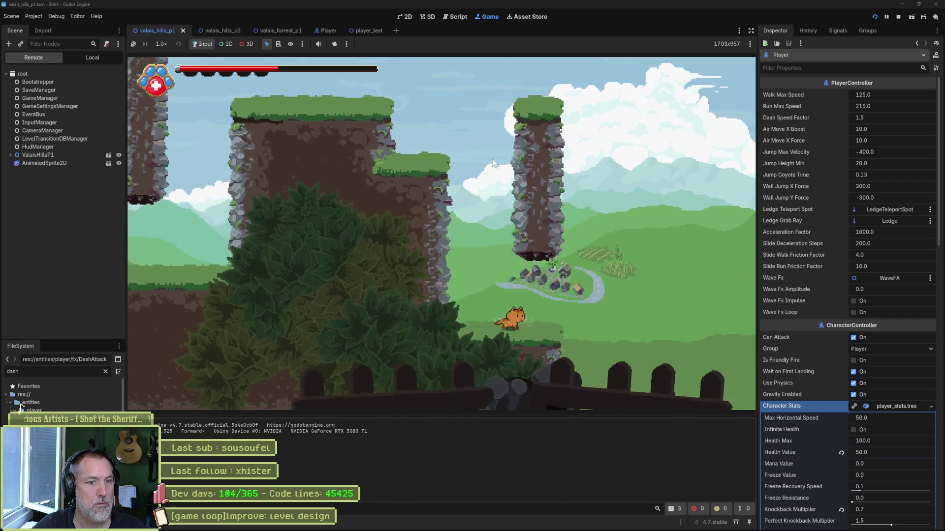
pyautogui.press('Right')
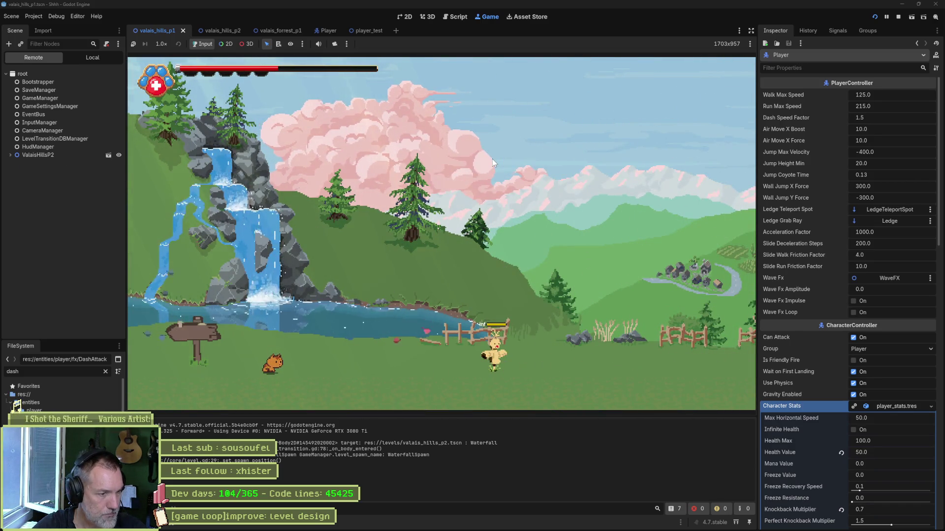
# Approach and hit the sword enemy, then run past it onto the upper ledge.
pyautogui.press('Right')
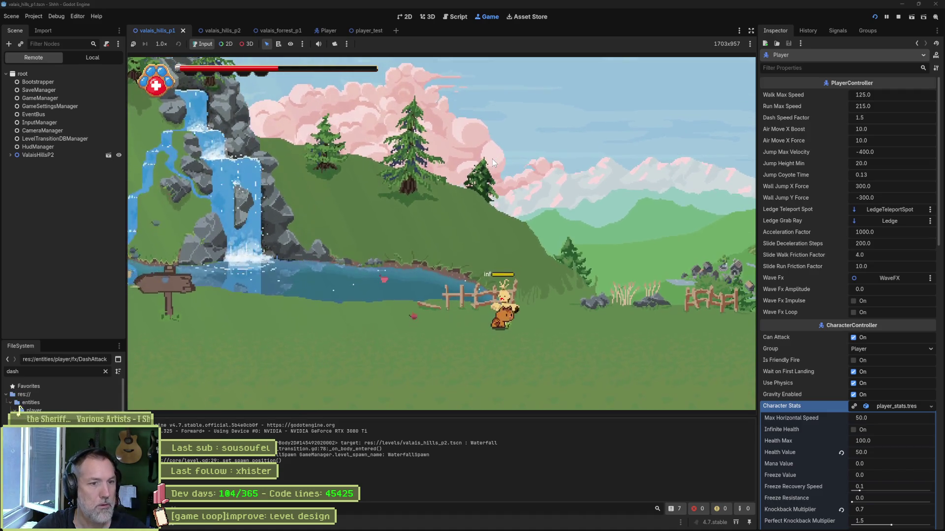
pyautogui.press('x')
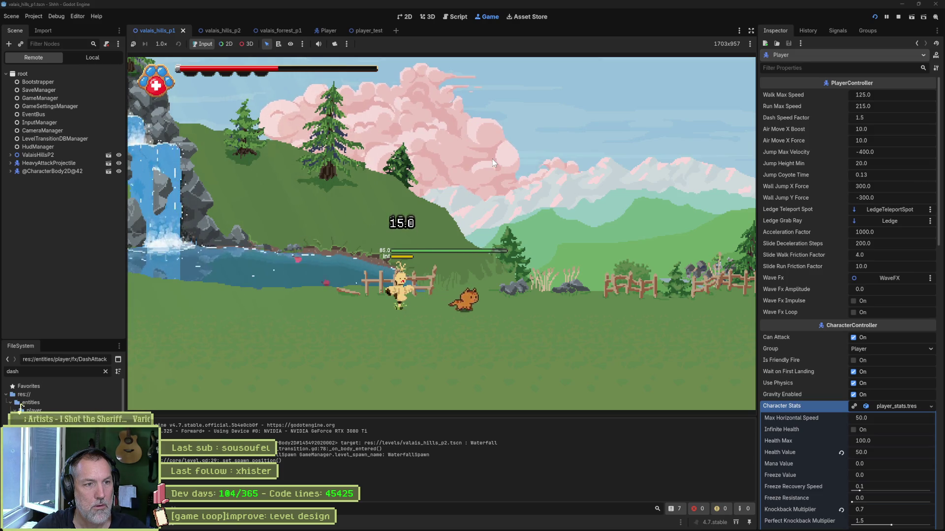
pyautogui.press('Right')
pyautogui.press('space')
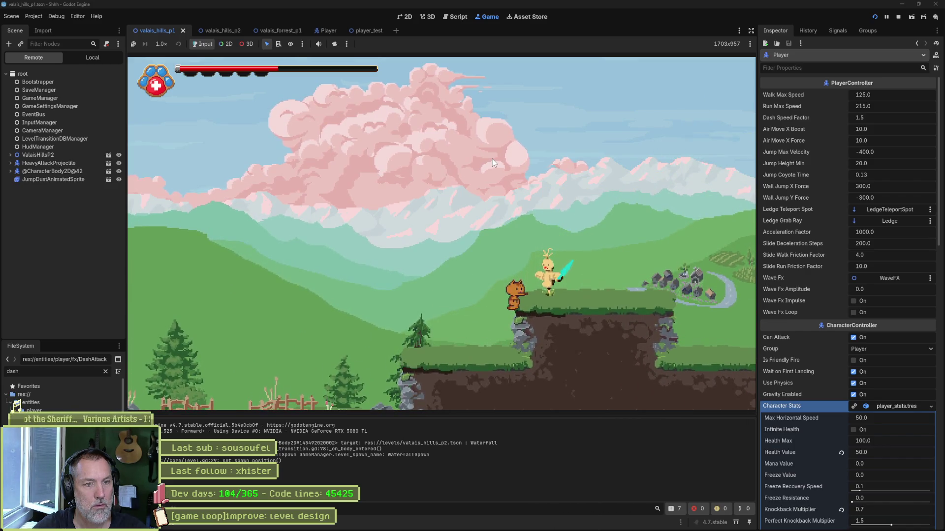
# Drop down, dash left, slash the enemy again and stop the game.
pyautogui.press('shift')
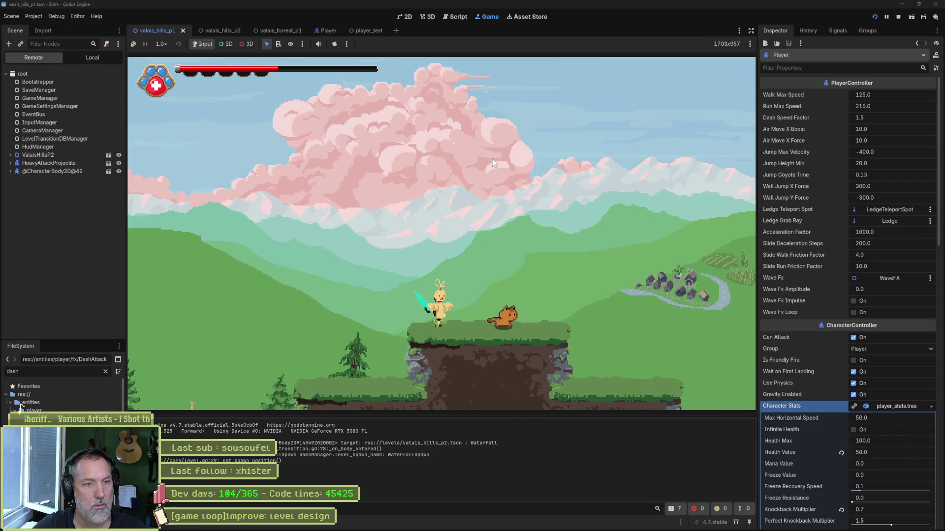
pyautogui.press('shift')
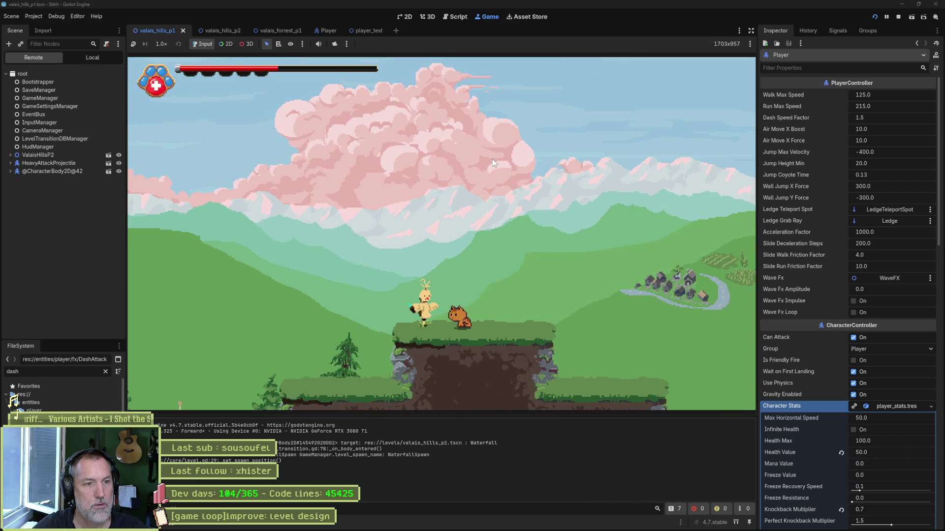
pyautogui.press('x')
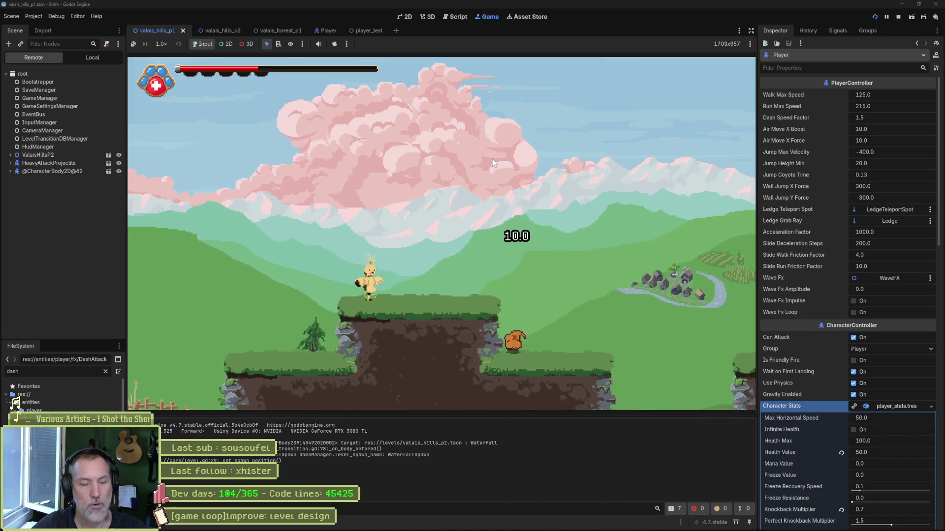
pyautogui.press('F8')
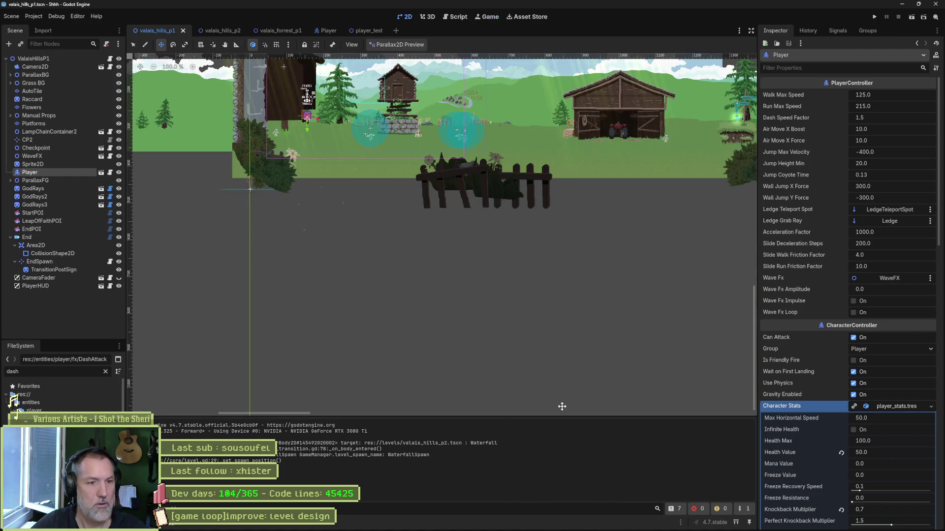
# Add In progress task "[player controller]bug: after moving, first attack does not trigger", minimize Asana and start the game.
pyautogui.click(504, 524)
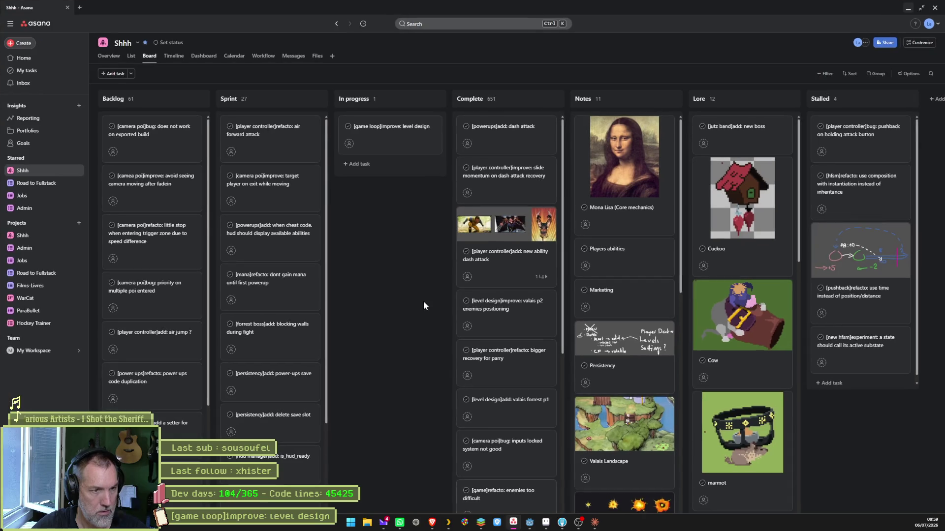
pyautogui.click(426, 99)
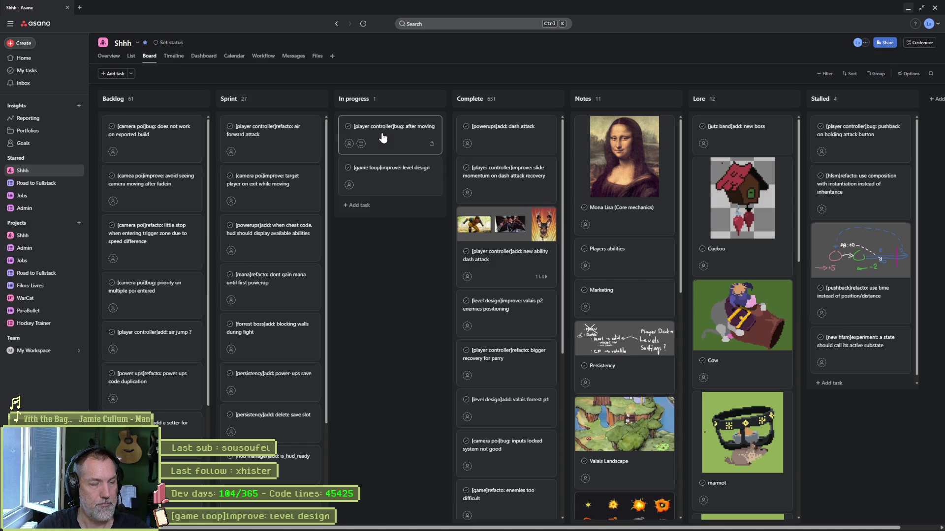
pyautogui.click(382, 137)
pyautogui.write(', first attack does not trigger')
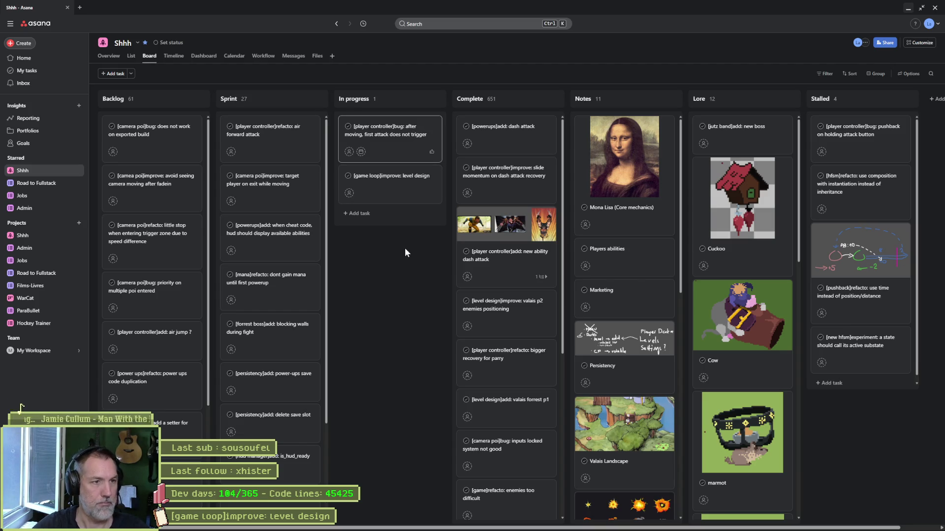
pyautogui.click(910, 8)
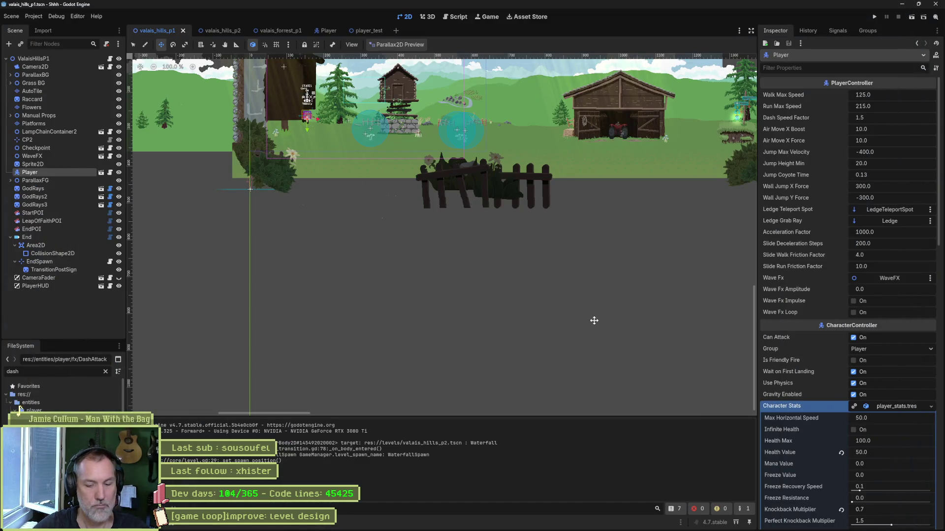
pyautogui.press('F5')
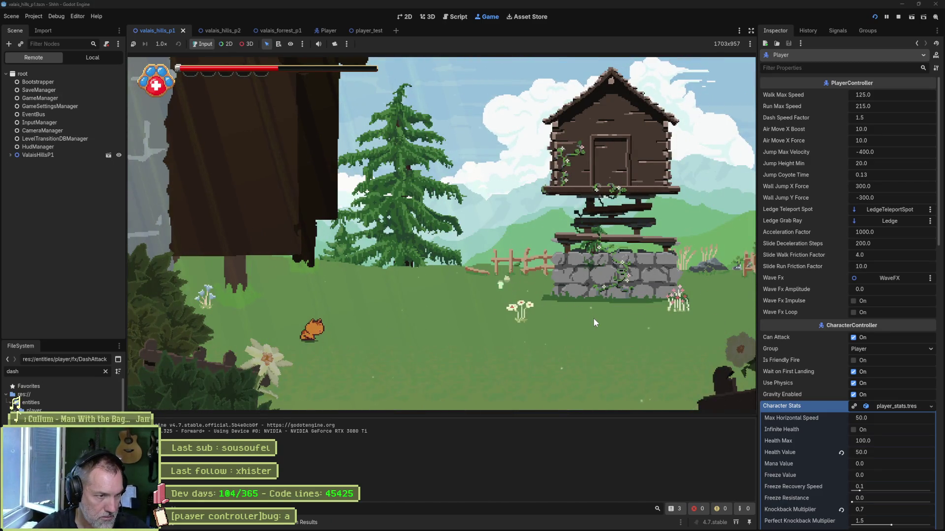
# Run the cat right past the barn, jump the lantern platform and air-dash across to the village platform.
pyautogui.press('Right')
pyautogui.press('Right')
pyautogui.press('Right')
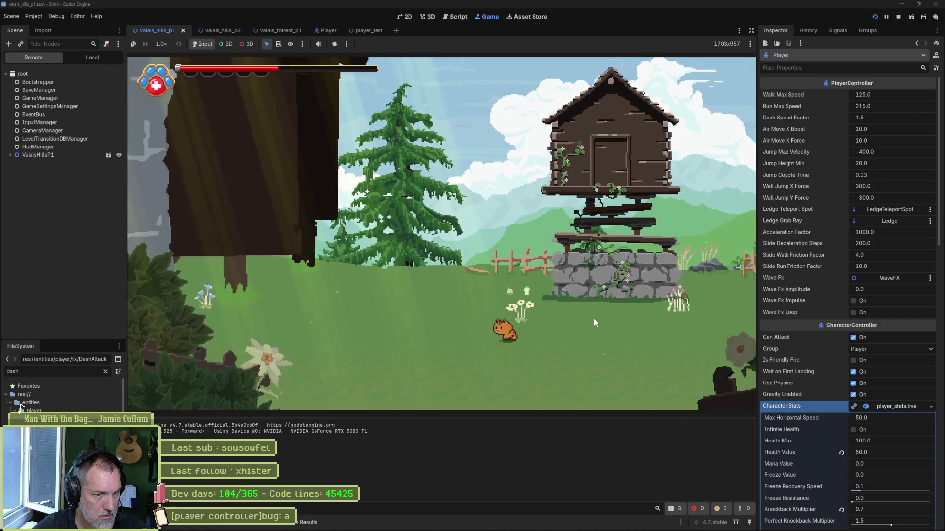
pyautogui.press('Left')
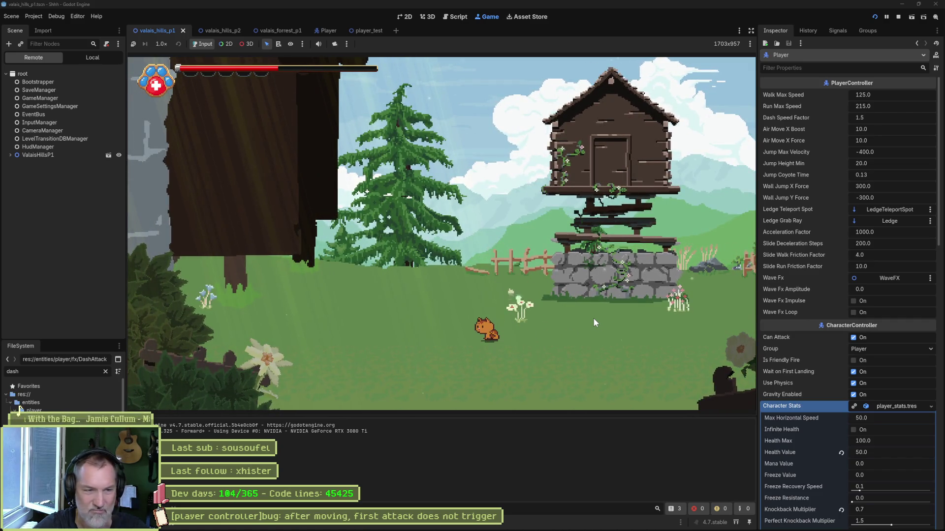
pyautogui.press('Left')
pyautogui.press('Right')
pyautogui.press('Right')
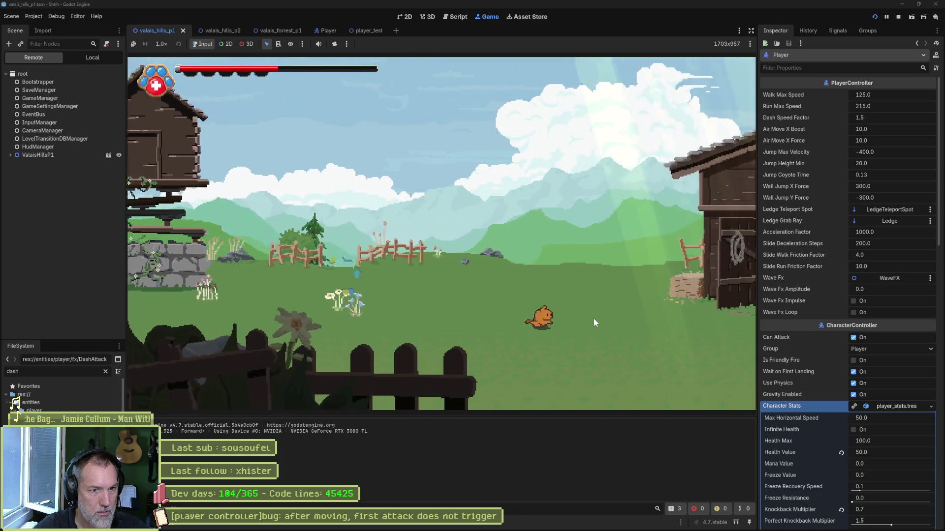
pyautogui.press('Right')
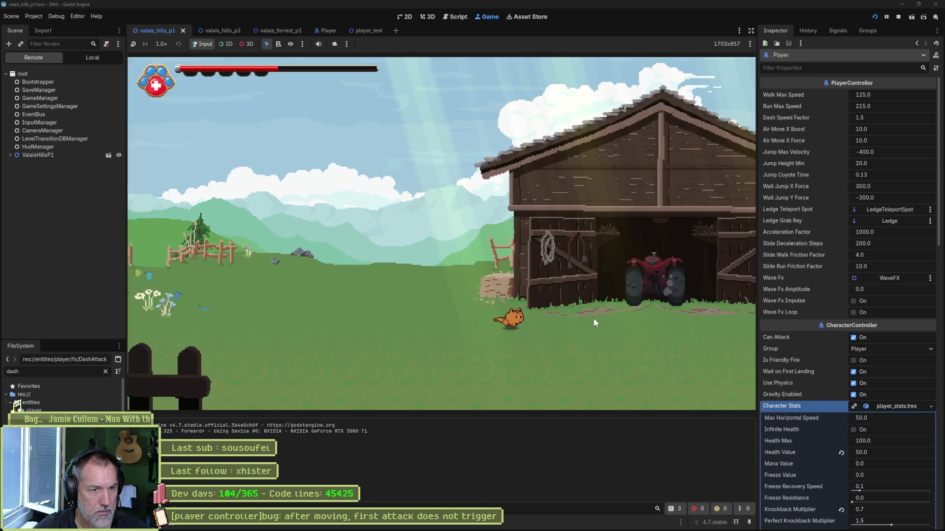
pyautogui.press('Right')
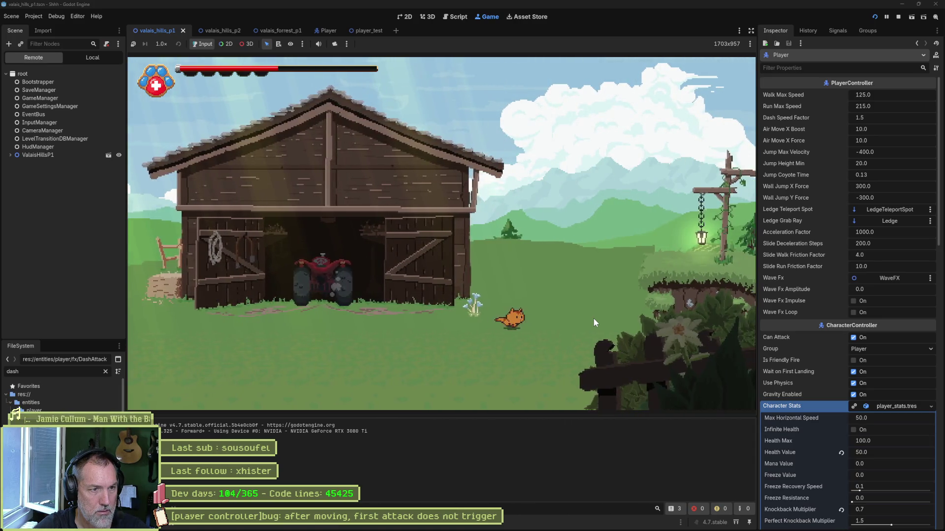
pyautogui.press('space')
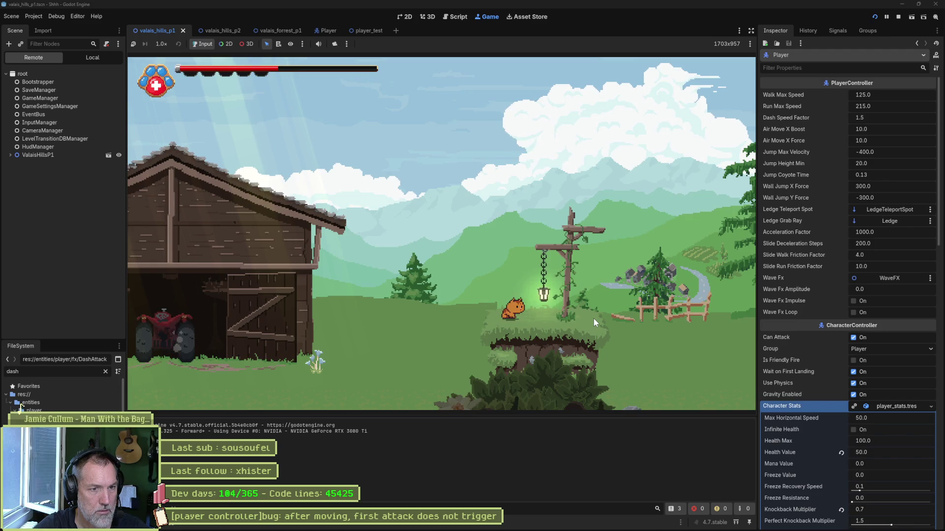
pyautogui.press('shift')
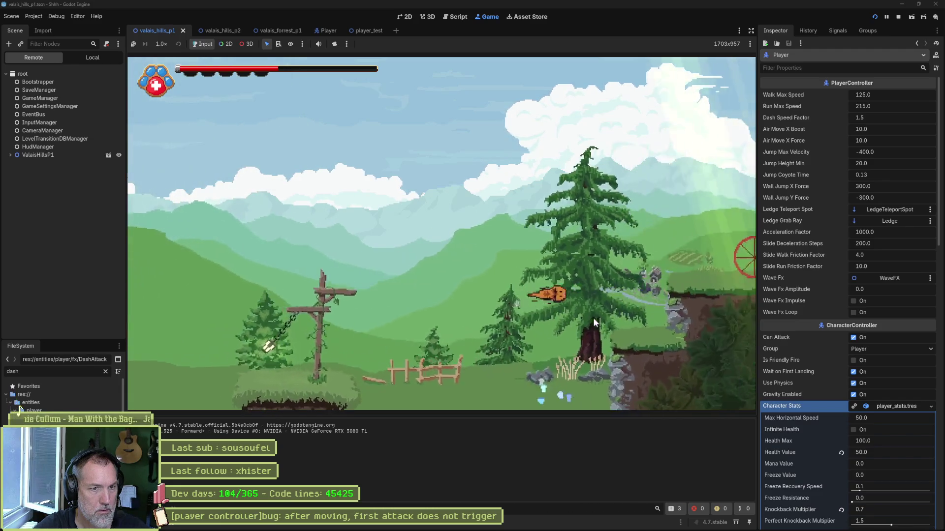
pyautogui.press('Right')
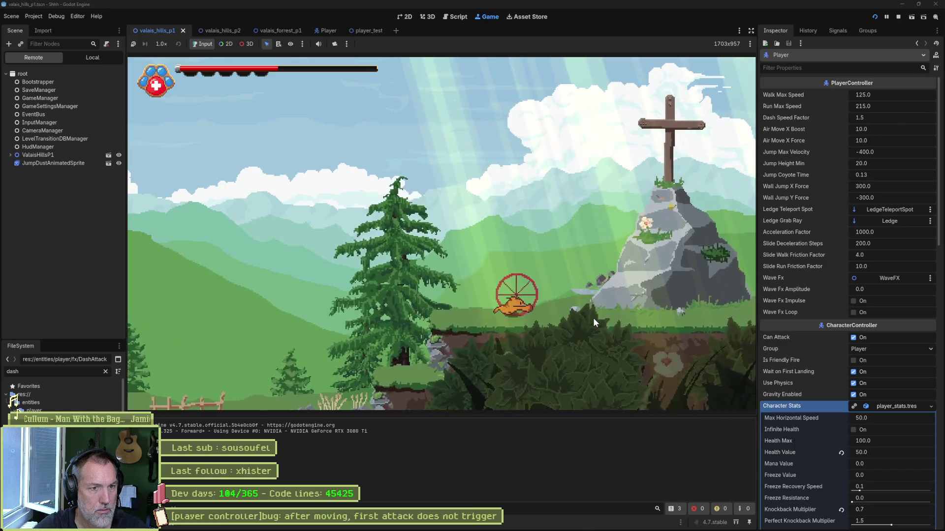
pyautogui.press('Right')
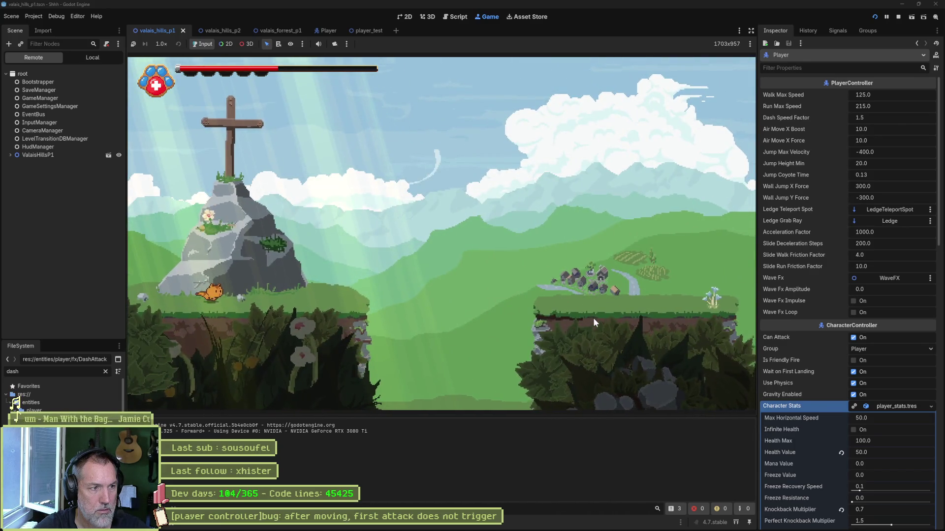
pyautogui.press('Right')
pyautogui.press('space')
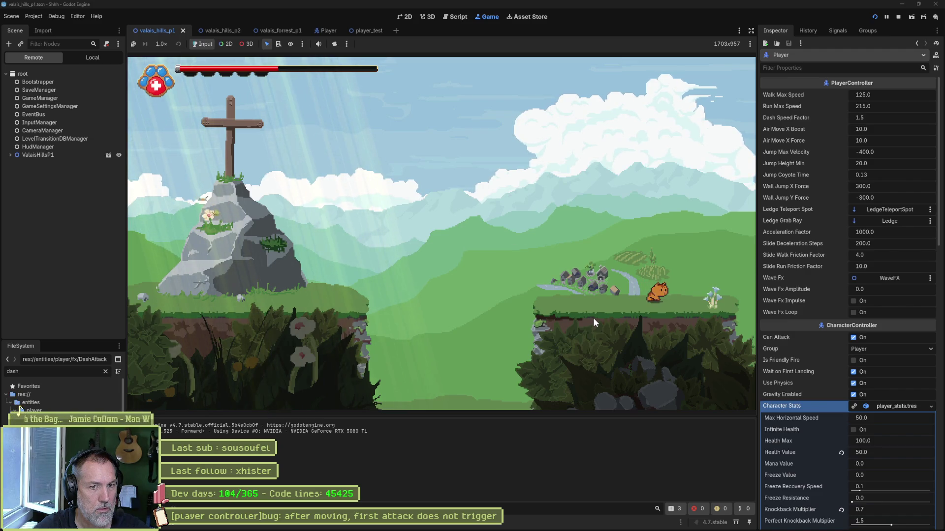
# Wall-jump up the stone pillar onto the cliff top and dash down to the level exit.
pyautogui.press('Right')
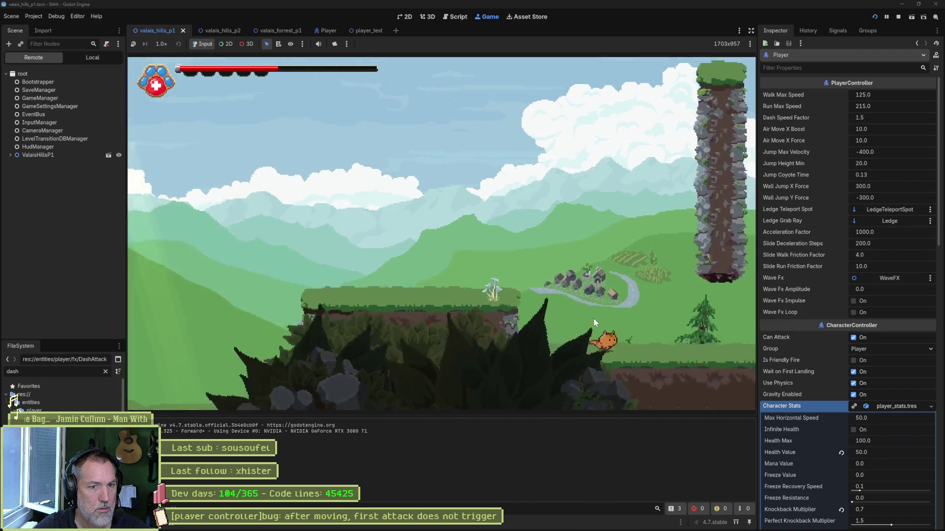
pyautogui.press('Right')
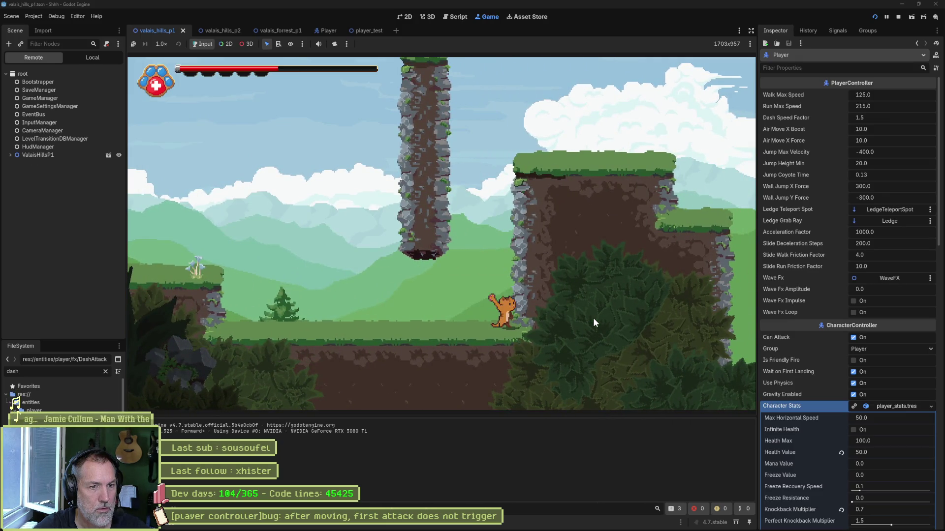
pyautogui.press('space')
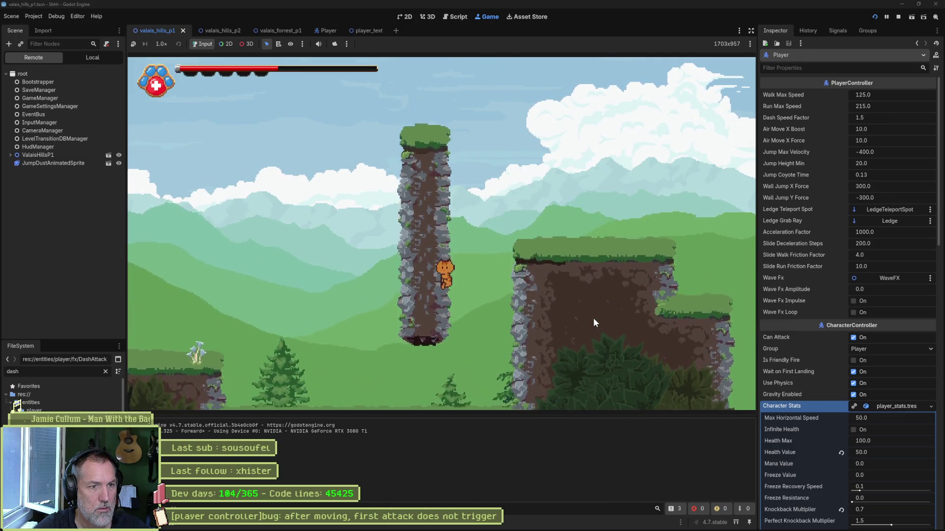
pyautogui.press('space')
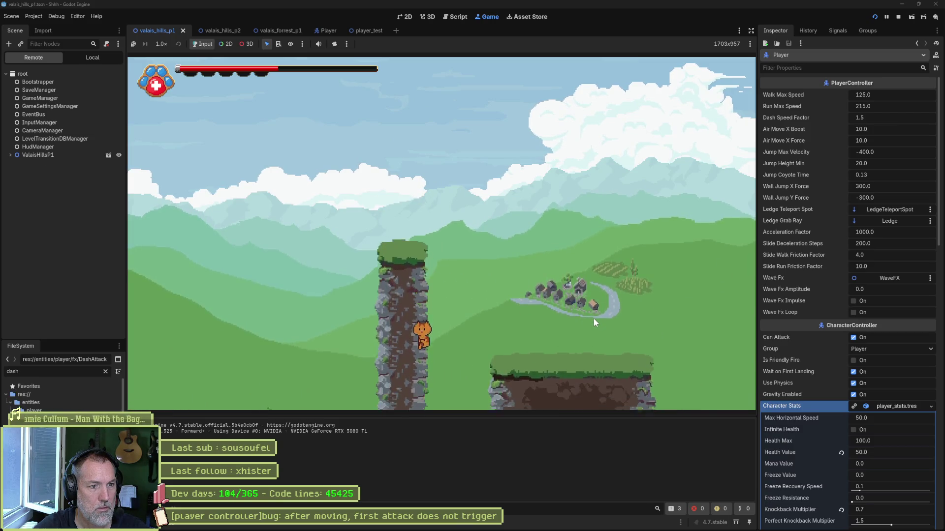
pyautogui.press('space')
pyautogui.press('space')
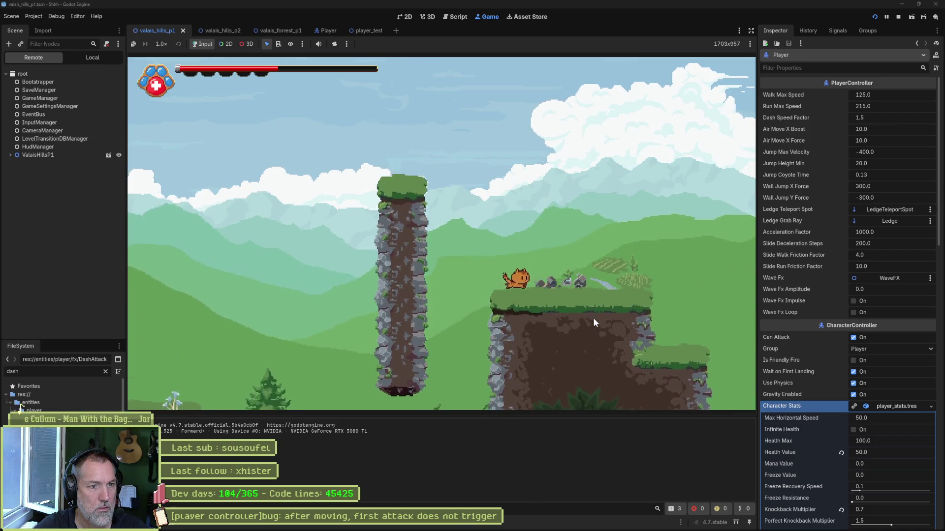
pyautogui.press('Right')
pyautogui.press('space')
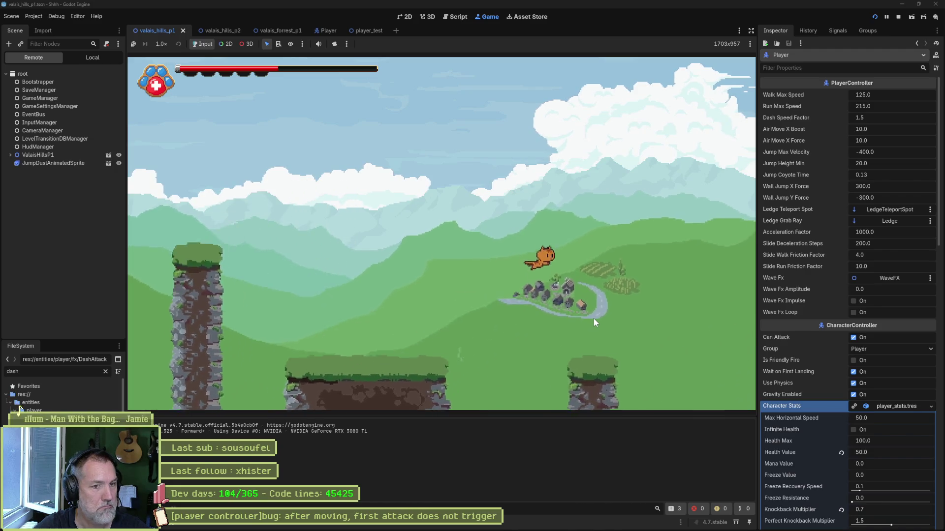
pyautogui.press('Left')
pyautogui.press('Right')
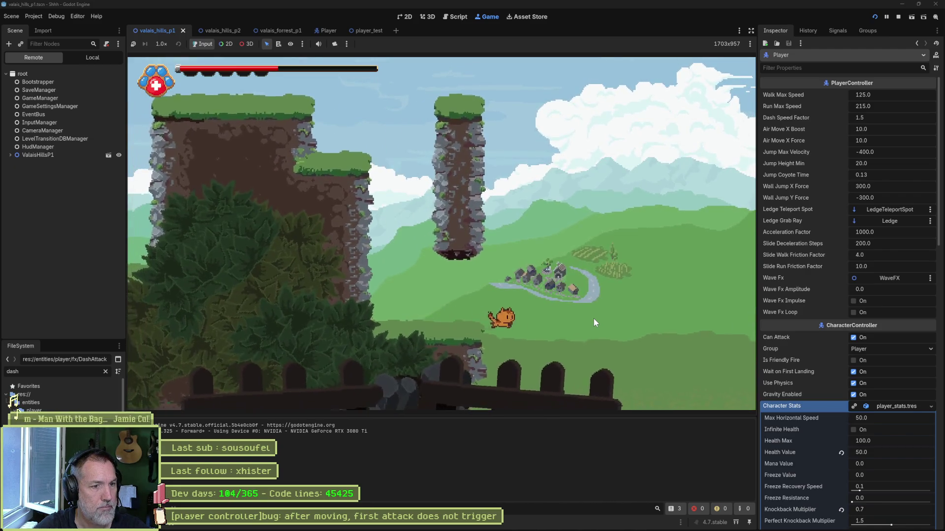
pyautogui.press('Right')
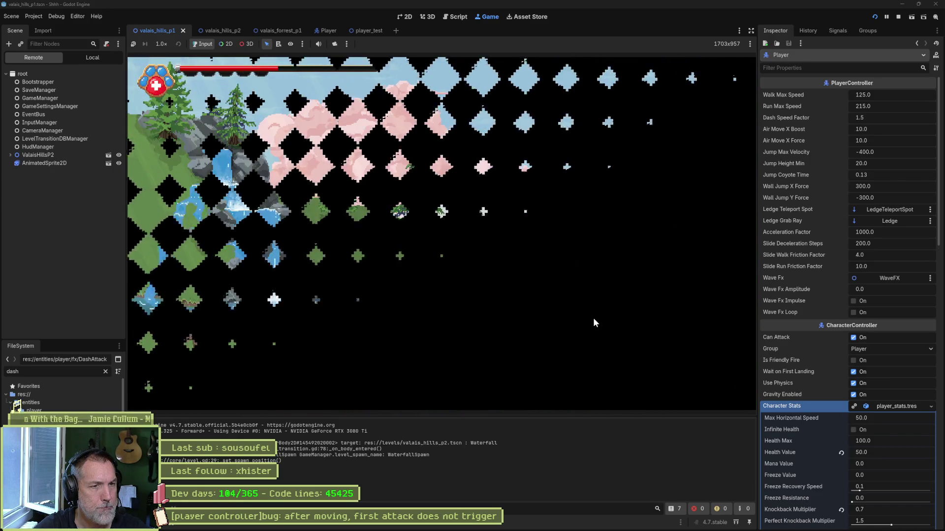
# Run right through the Waterfall level and slash the chick enemy several times.
pyautogui.press('Right')
pyautogui.press('Right')
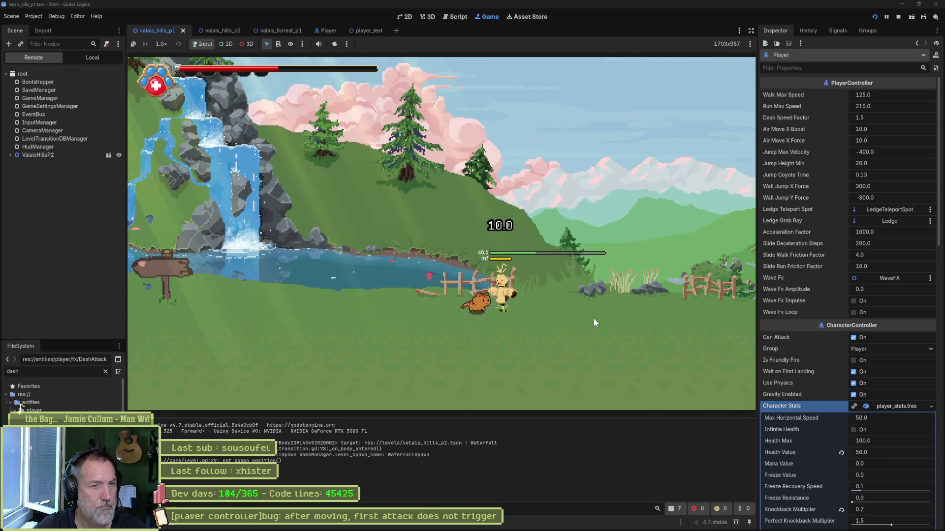
pyautogui.press('x')
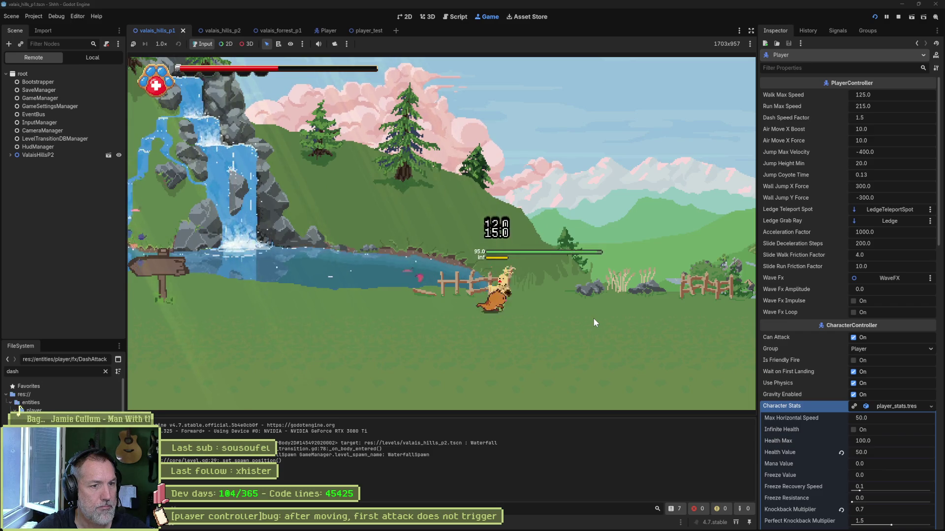
pyautogui.press('Right')
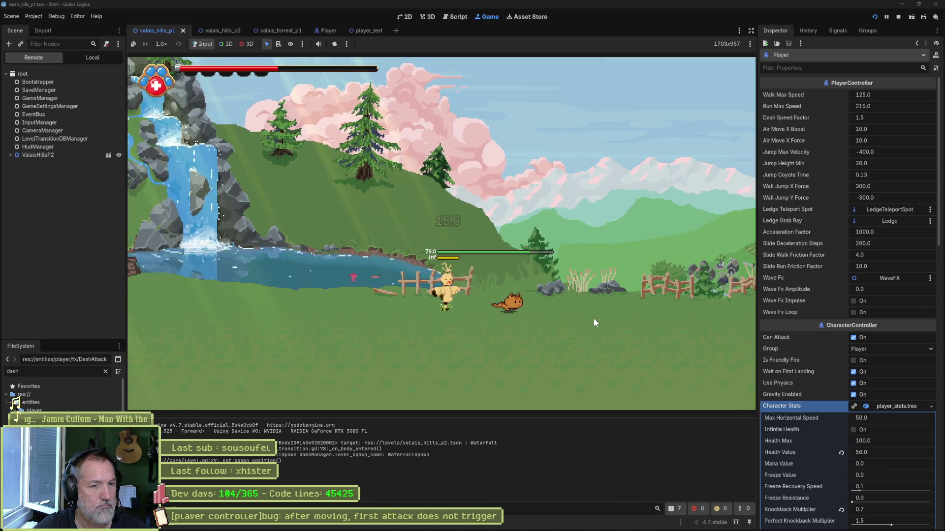
pyautogui.press('Right')
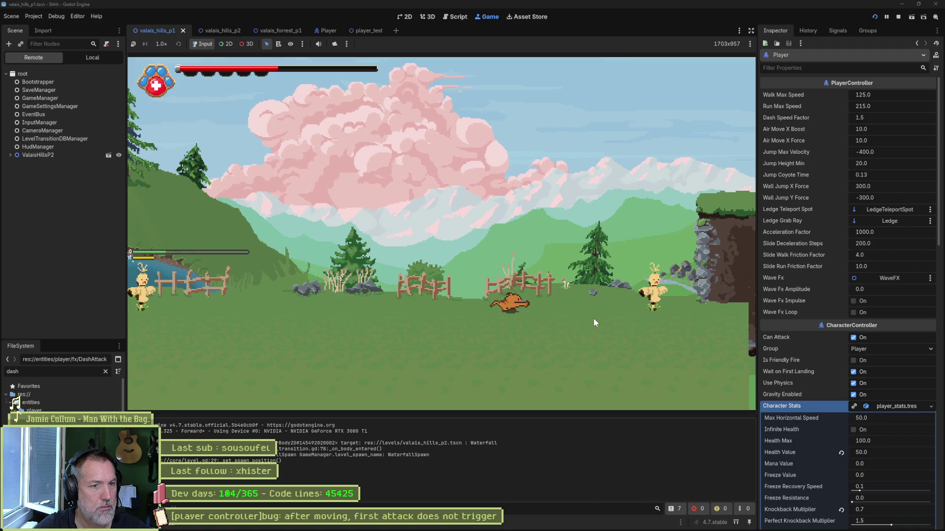
pyautogui.press('Right')
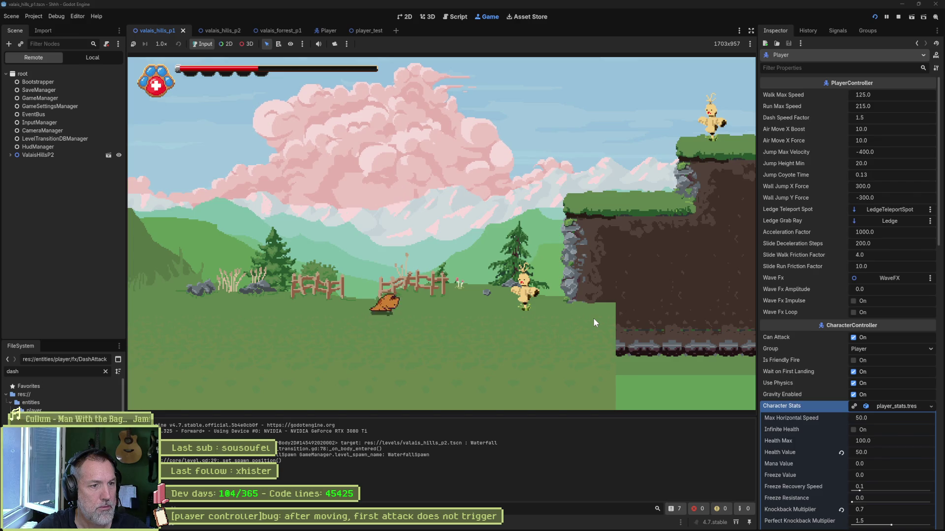
pyautogui.press('Right')
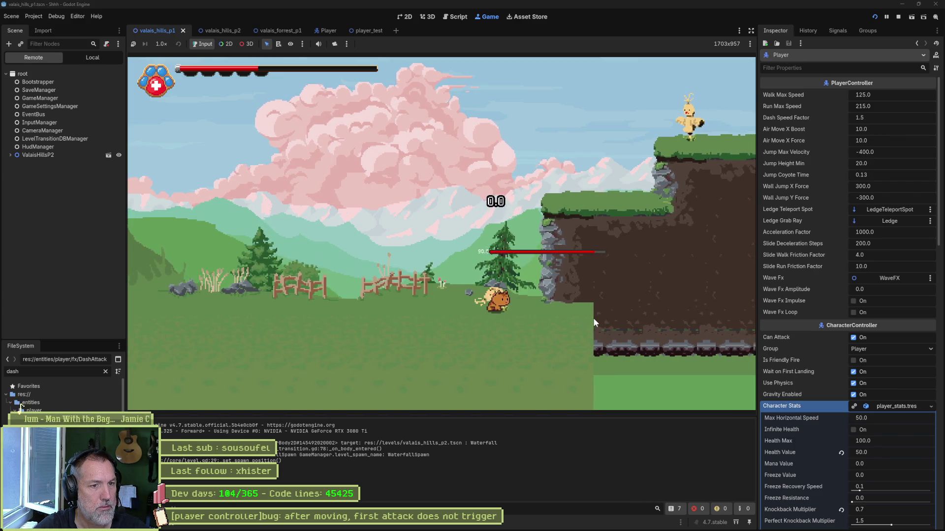
pyautogui.press('x')
pyautogui.press('x')
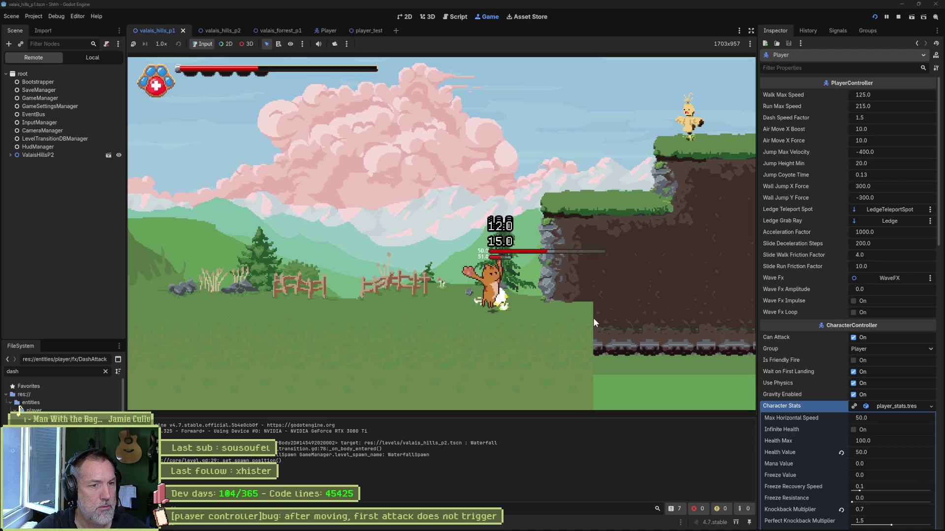
pyautogui.press('x')
pyautogui.press('x')
pyautogui.press('x')
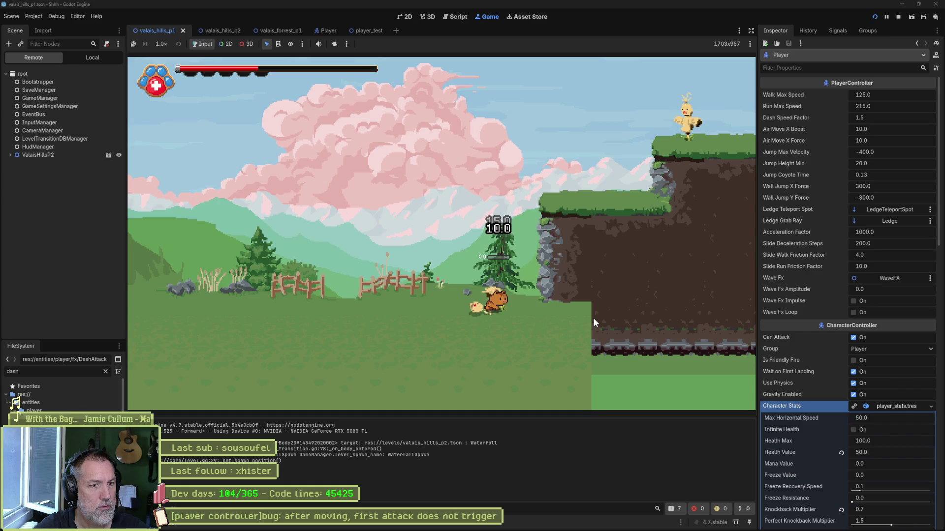
# Jump over the raised ledge, drop beside the enemy and turn back and forth facing it.
pyautogui.press('space')
pyautogui.press('Right')
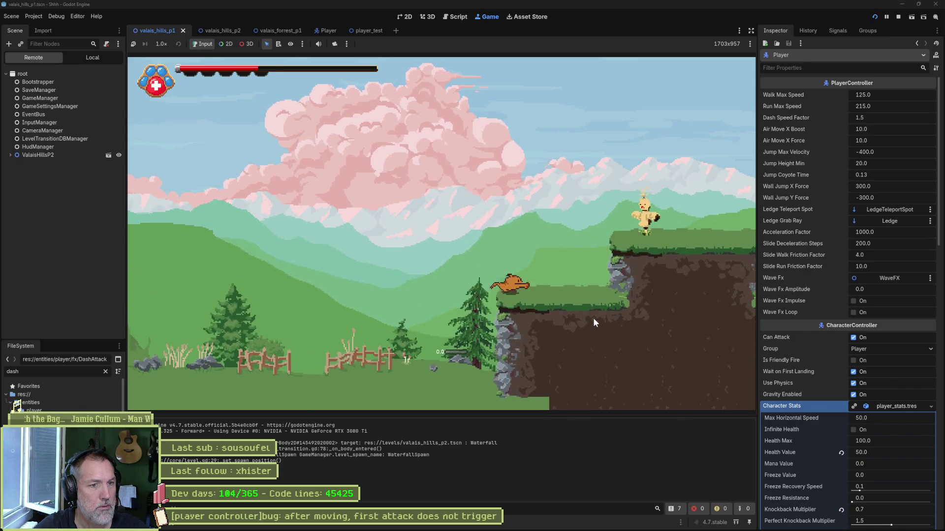
pyautogui.press('Right')
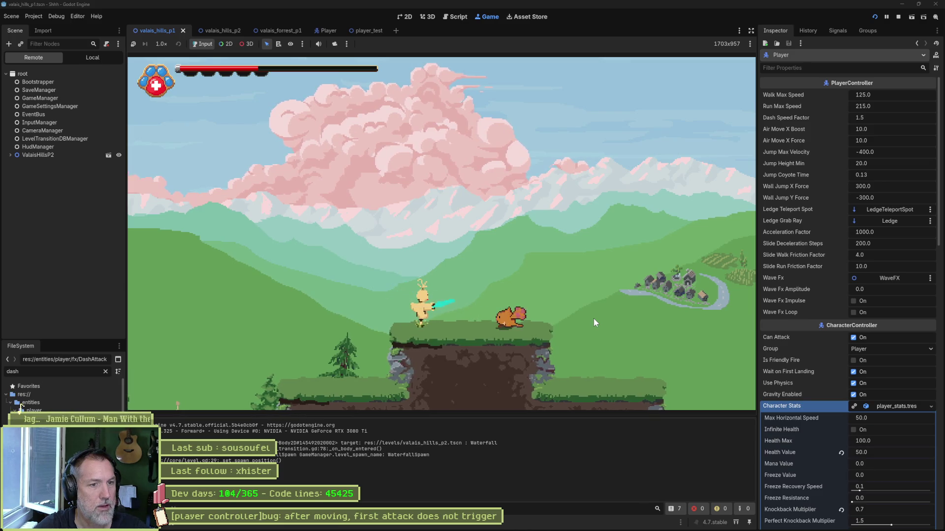
pyautogui.press('Left')
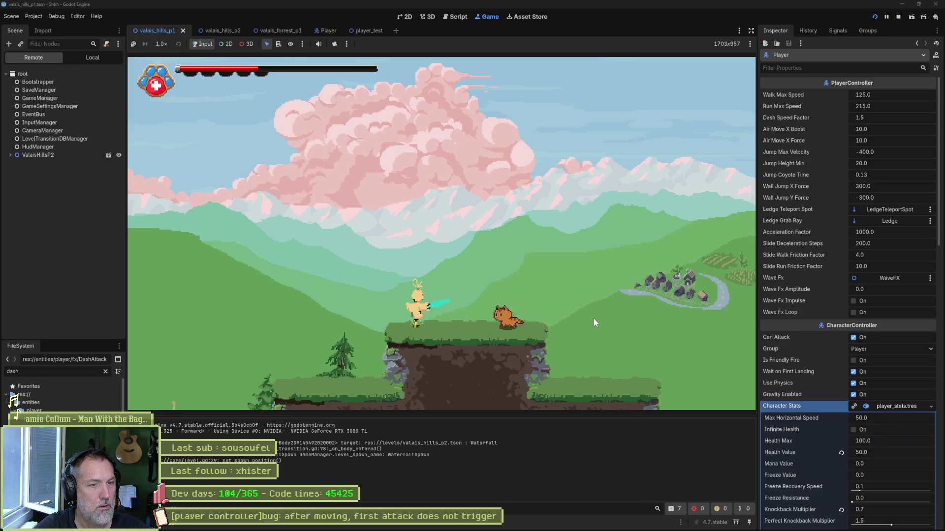
pyautogui.press('Left')
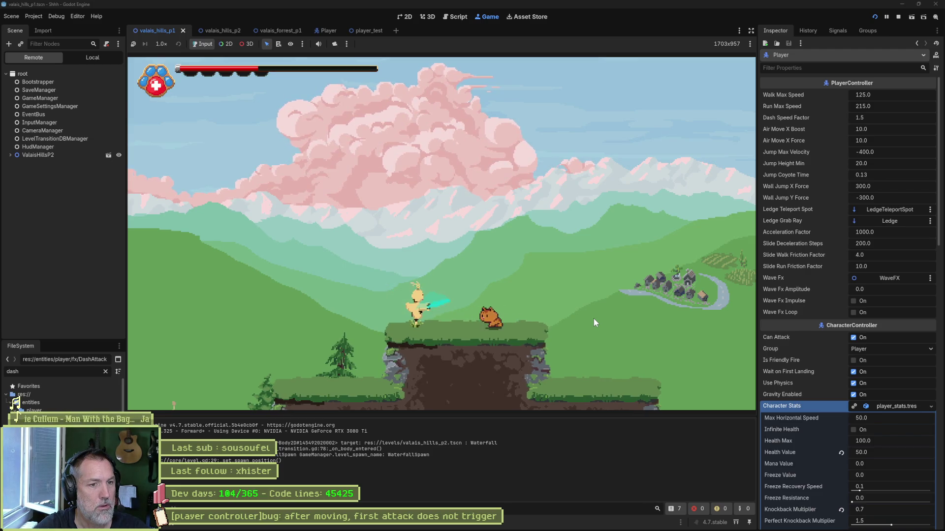
pyautogui.press('Right')
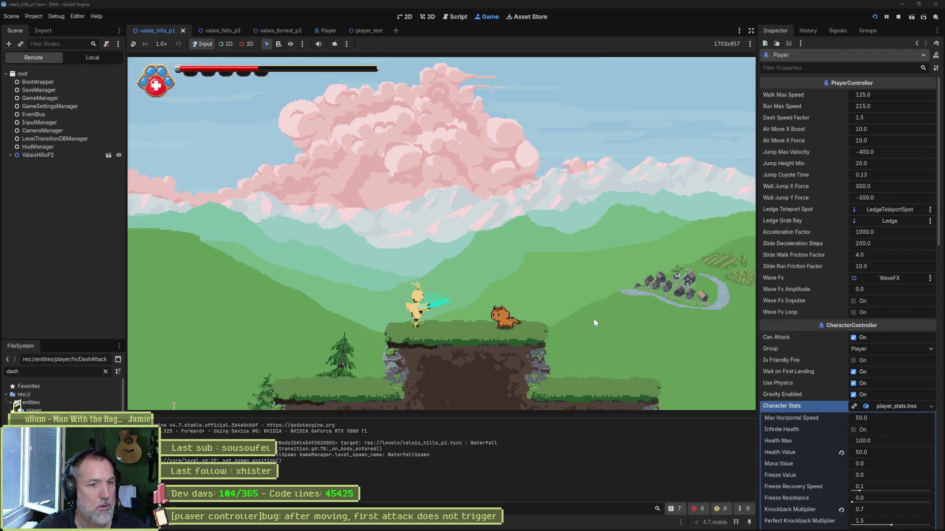
pyautogui.press('Left')
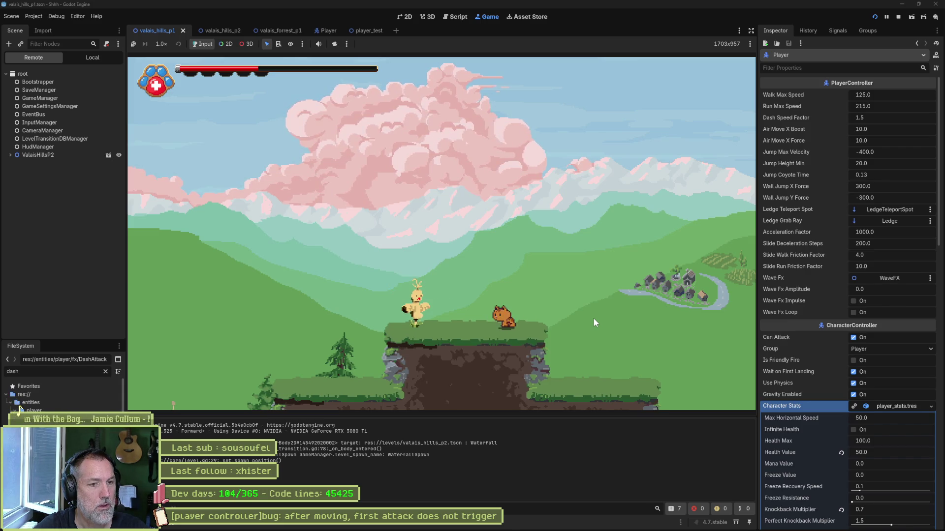
pyautogui.press('Left')
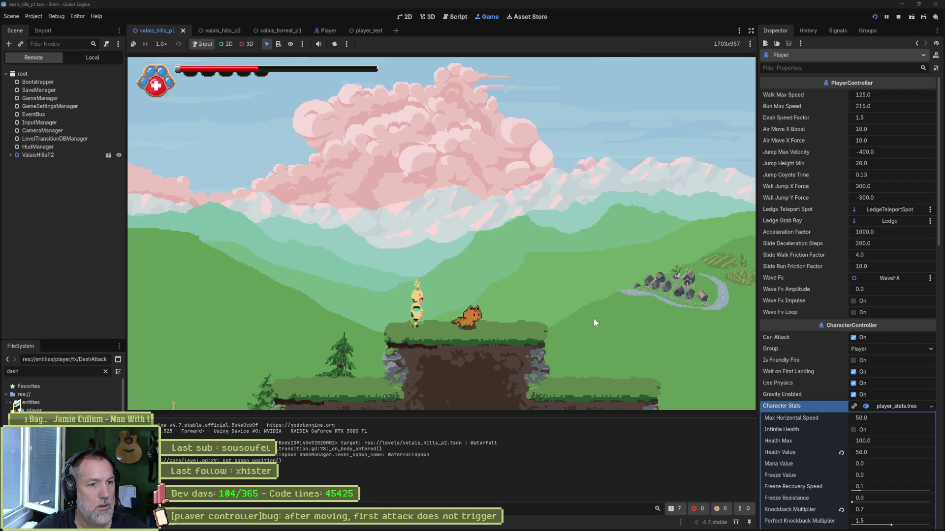
# Test three more attack swings beside the creature, then stop the running game with F8.
pyautogui.press('Right')
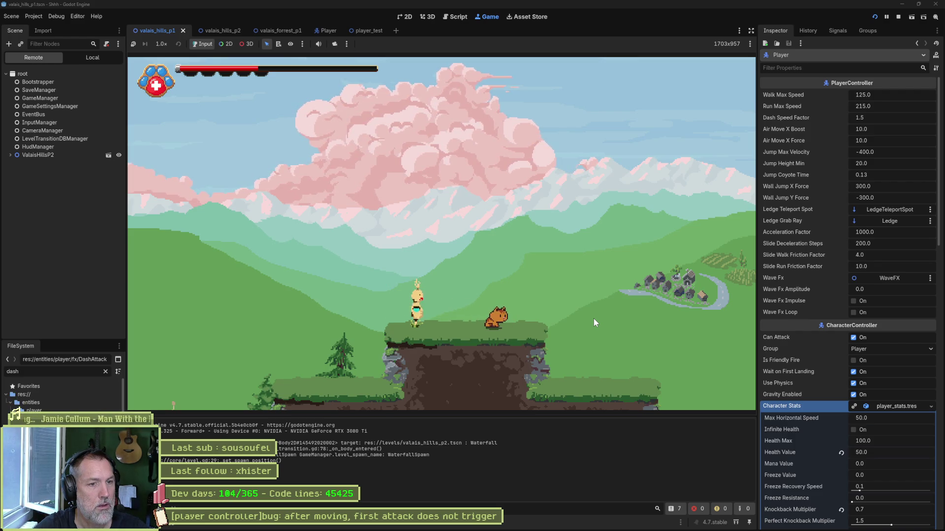
pyautogui.press('x')
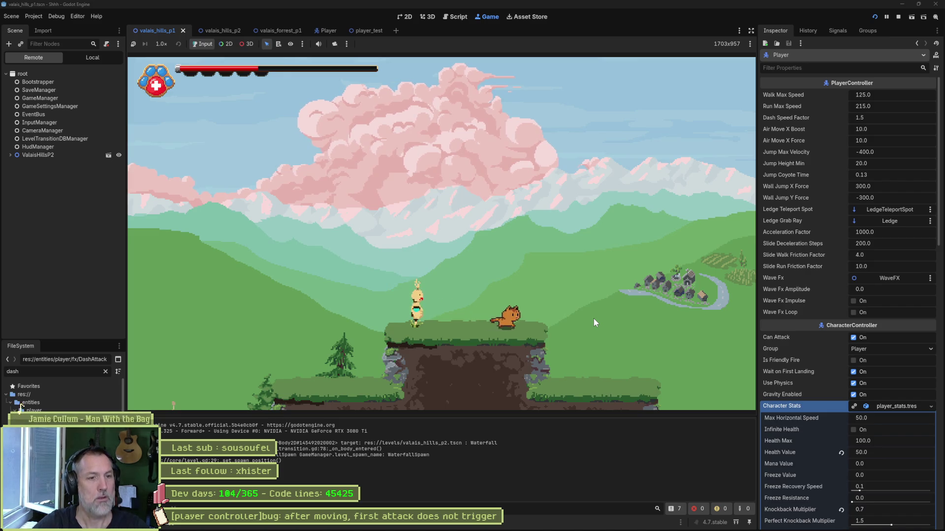
pyautogui.press('x')
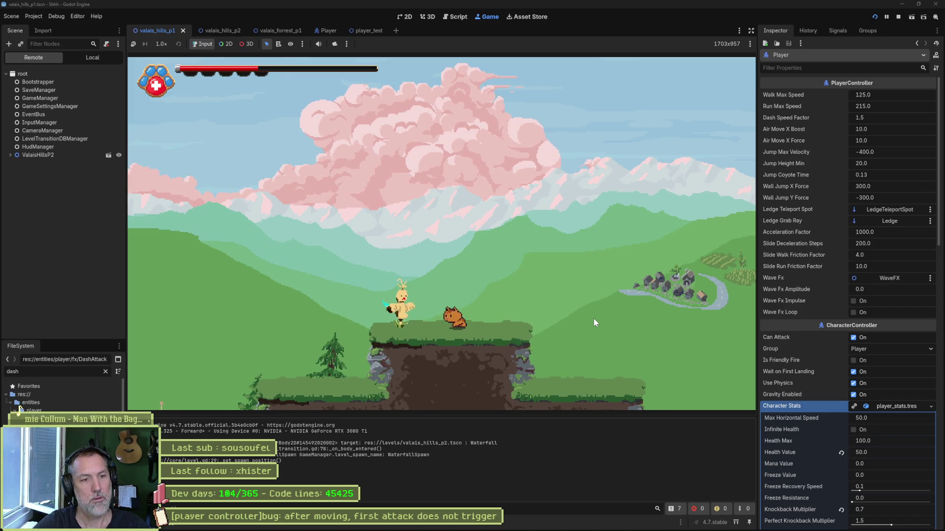
pyautogui.press('x')
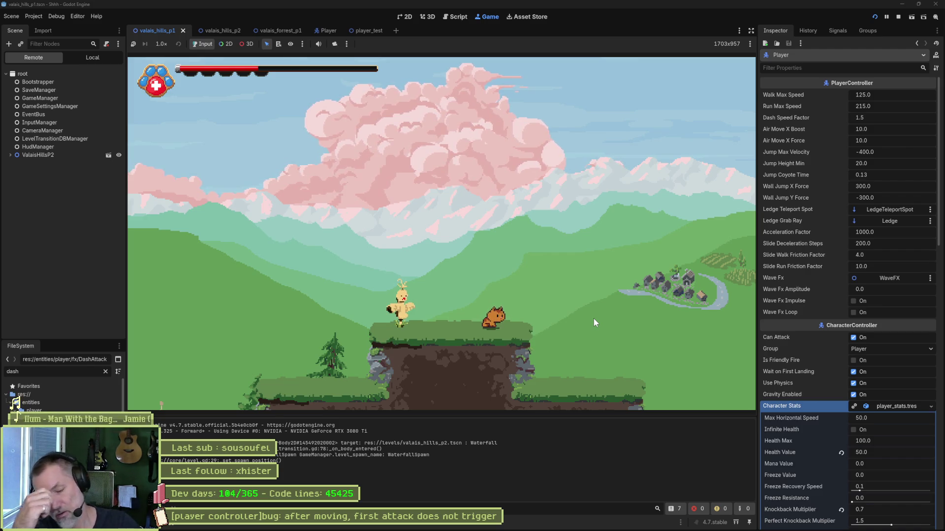
pyautogui.press('F8')
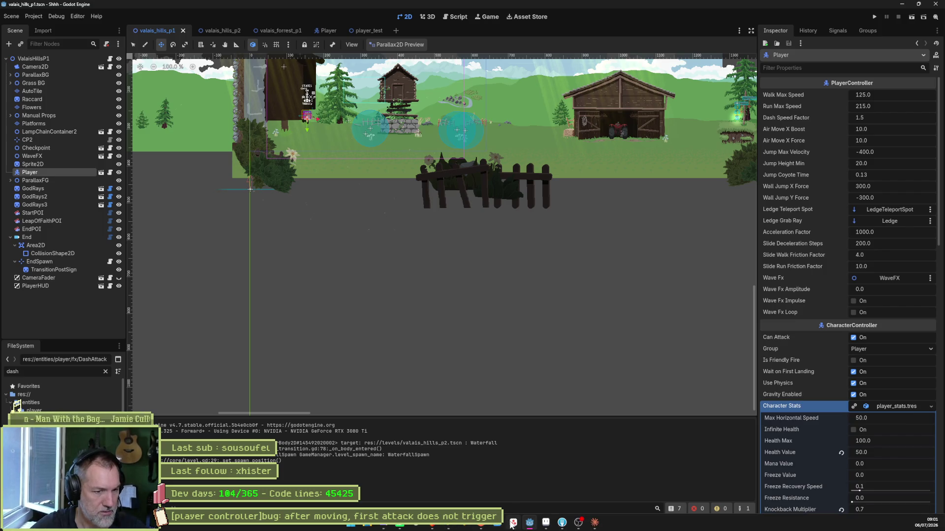
# Open the first-attack bug task in Asana and select its title's description words after the prefix.
pyautogui.click(514, 523)
pyautogui.click(413, 148)
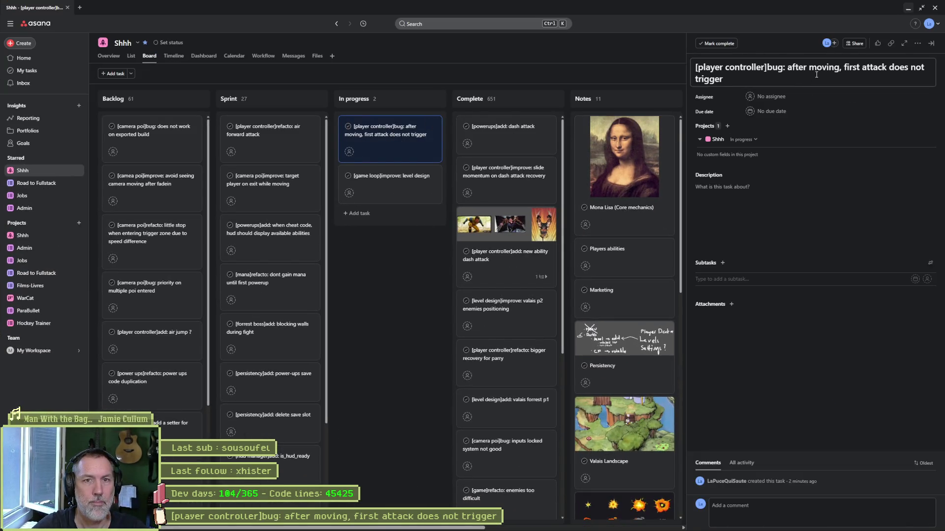
pyautogui.tripleClick(815, 75)
pyautogui.press('End')
pyautogui.hotkey('ctrl', 'shift', 'Left')
pyautogui.hotkey('ctrl', 'shift', 'Left')
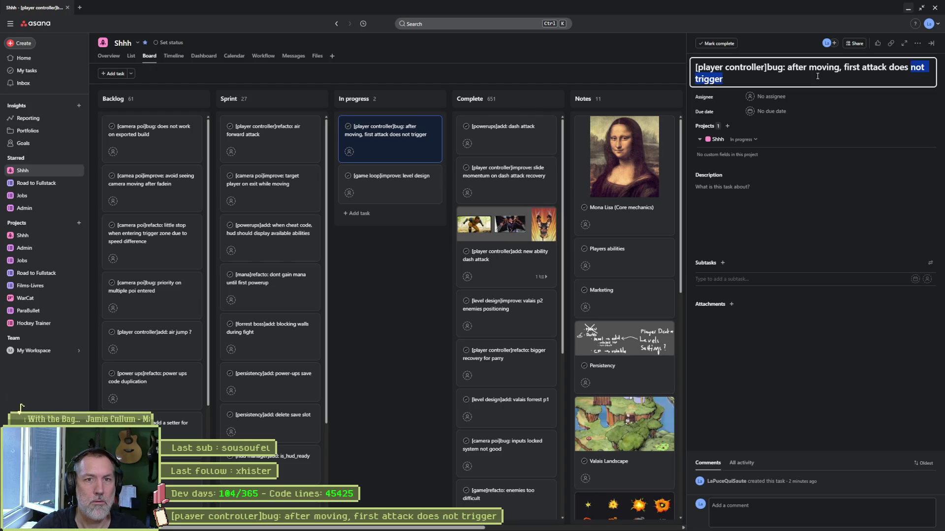
pyautogui.hotkey('ctrl', 'shift', 'Left')
pyautogui.hotkey('ctrl', 'shift', 'Left')
pyautogui.hotkey('ctrl', 'shift', 'Left')
pyautogui.hotkey('ctrl', 'shift', 'Left')
pyautogui.hotkey('ctrl', 'shift', 'Left')
pyautogui.hotkey('ctrl', 'shift', 'Left')
pyautogui.hotkey('ctrl', 'shift', 'Left')
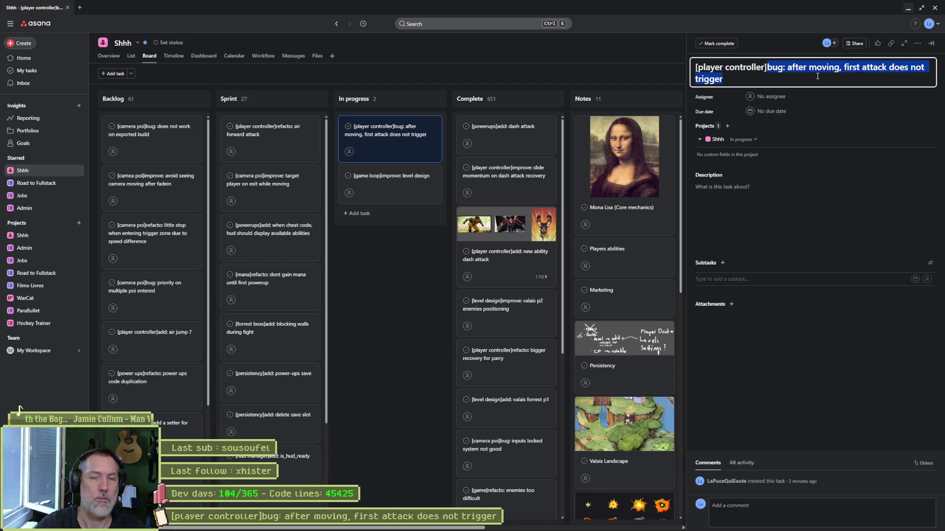
pyautogui.write('improve: attack buffer may be too big')
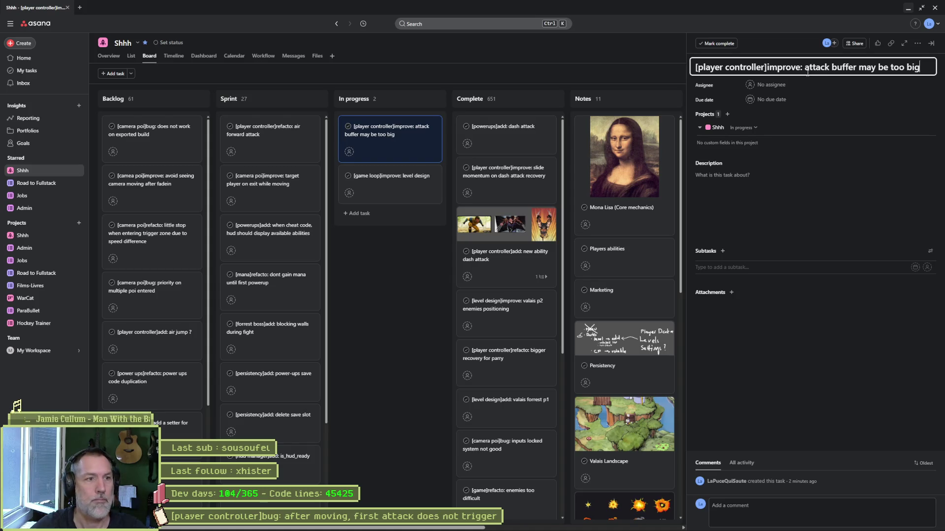
# Close the retitled attack-buffer task, minimize Asana and bring up ChatGPT from the browser.
pyautogui.click(407, 265)
pyautogui.click(907, 8)
pyautogui.moveTo(530, 523)
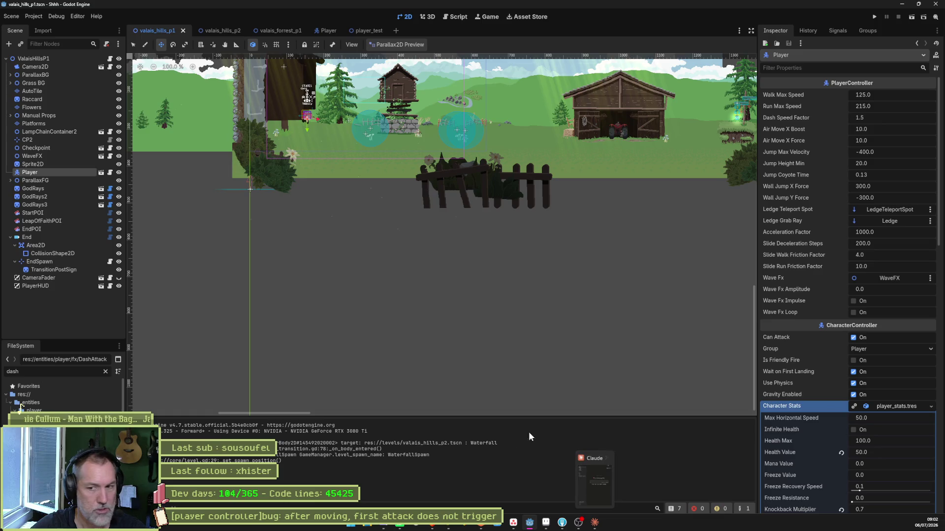
pyautogui.click(426, 525)
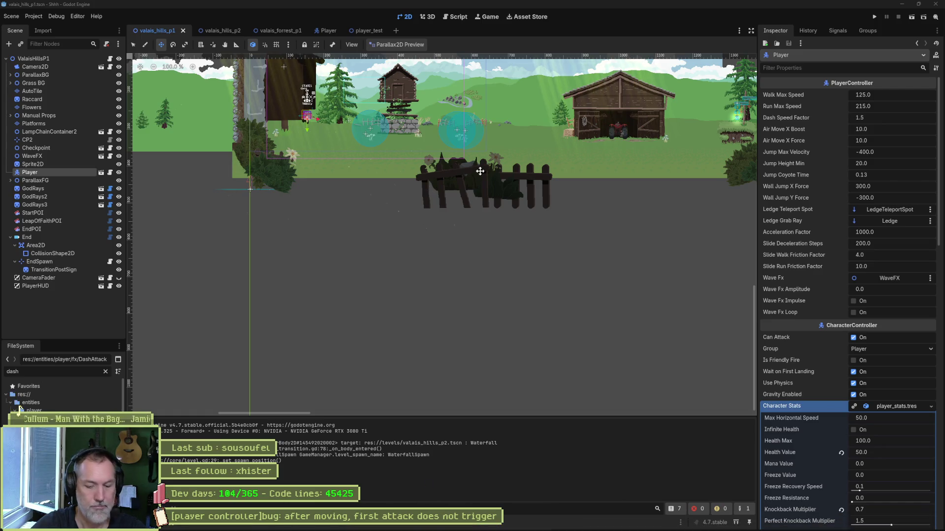
pyautogui.hotkey('alt', 'space')
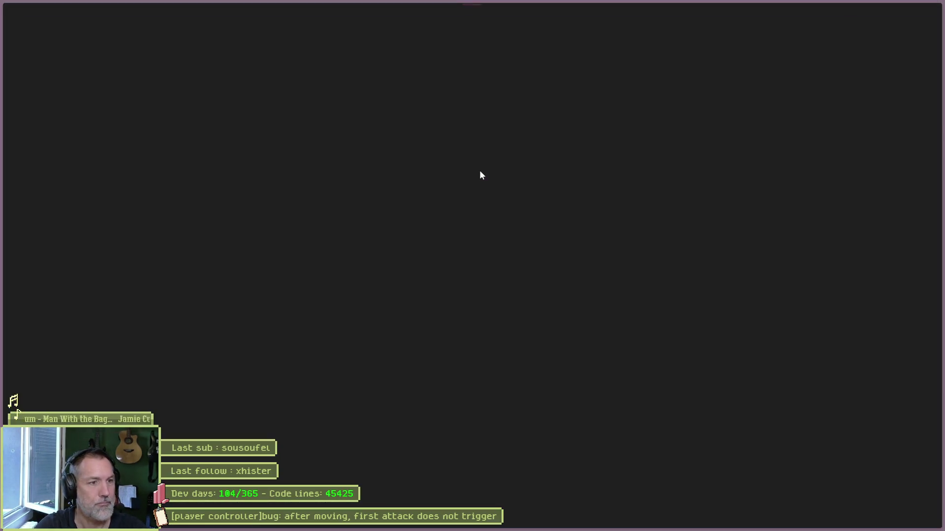
pyautogui.write('en general, dans les jeux videos, quand on ')
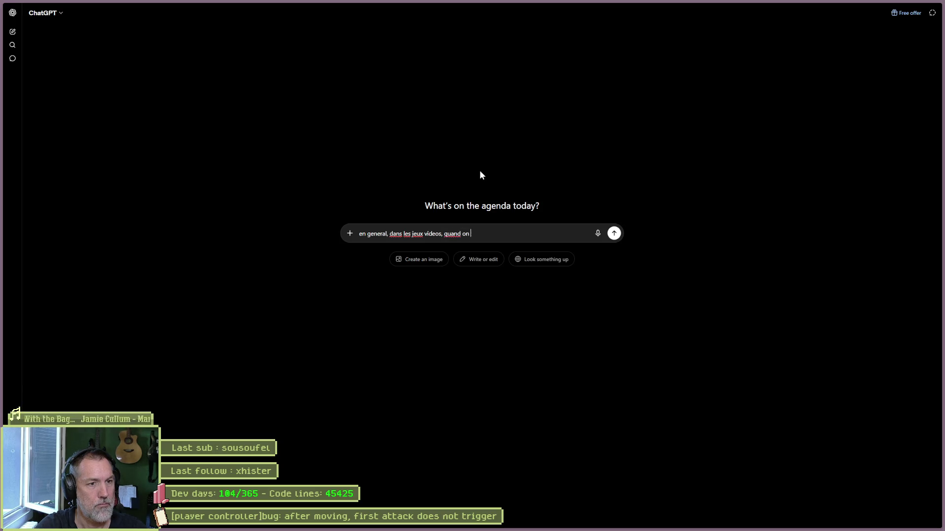
pyautogui.write('fait un buffer pou')
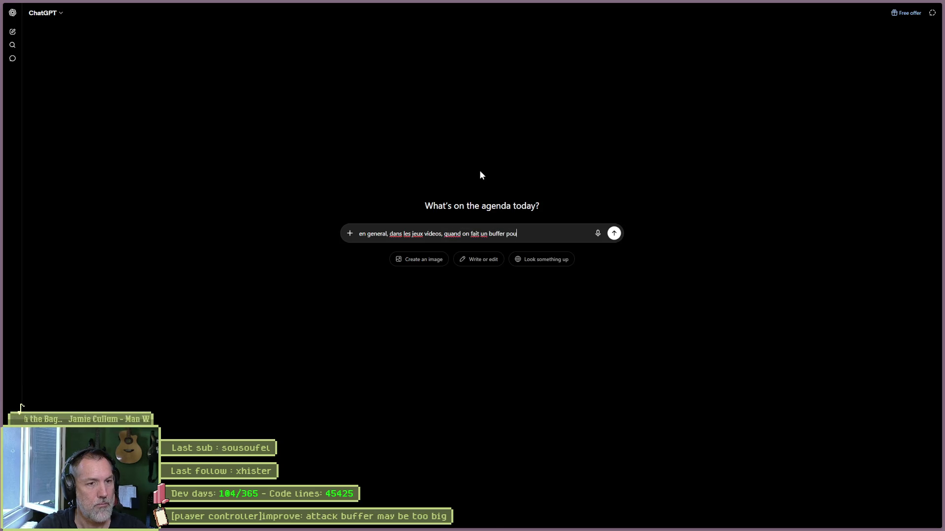
pyautogui.write('r attaquer, de combien de milliseconds il e')
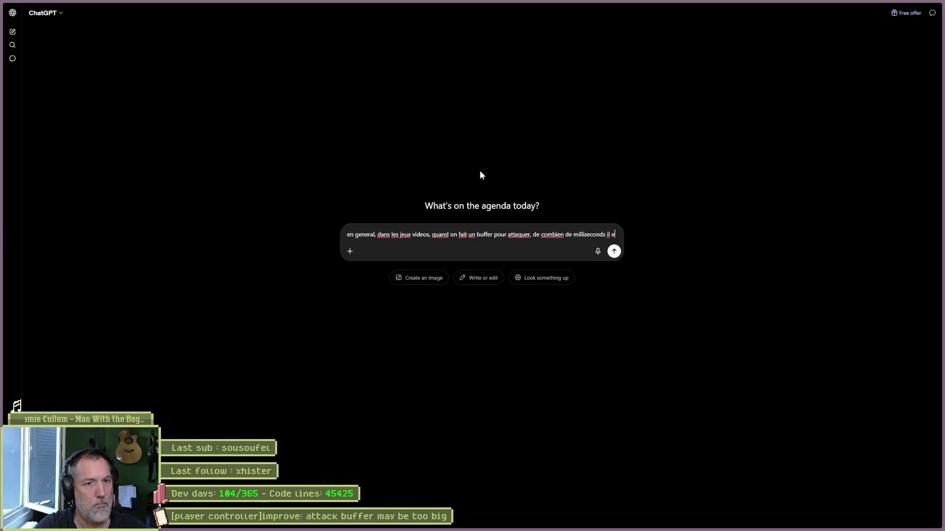
pyautogui.write("st ? c'est pour detecter si on tape sur un ou plusieurs boutons simulaten")
# Correct 'simultanement' in the French attack-buffer question, send it to ChatGPT and shrink the window.
pyautogui.press('BackSpace')
pyautogui.press('BackSpace')
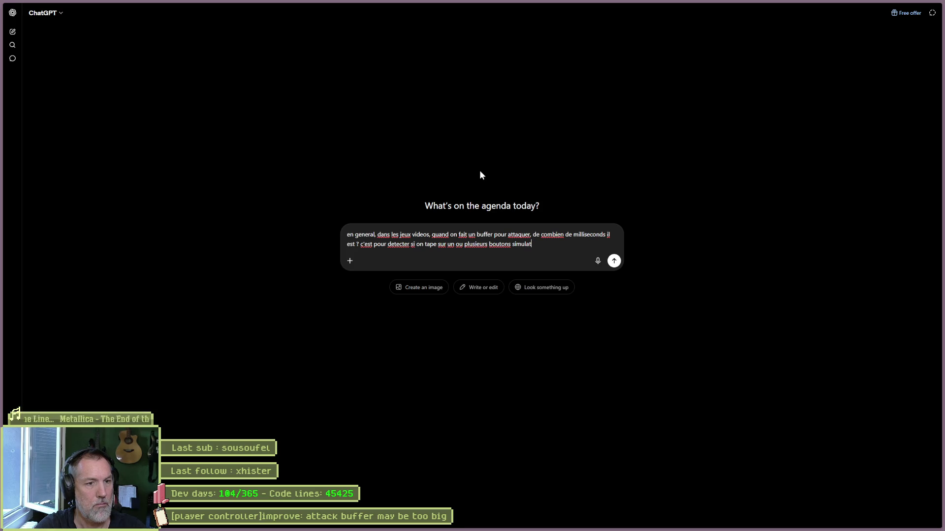
pyautogui.press('BackSpace')
pyautogui.press('BackSpace')
pyautogui.write('tanement.')
pyautogui.press('Return')
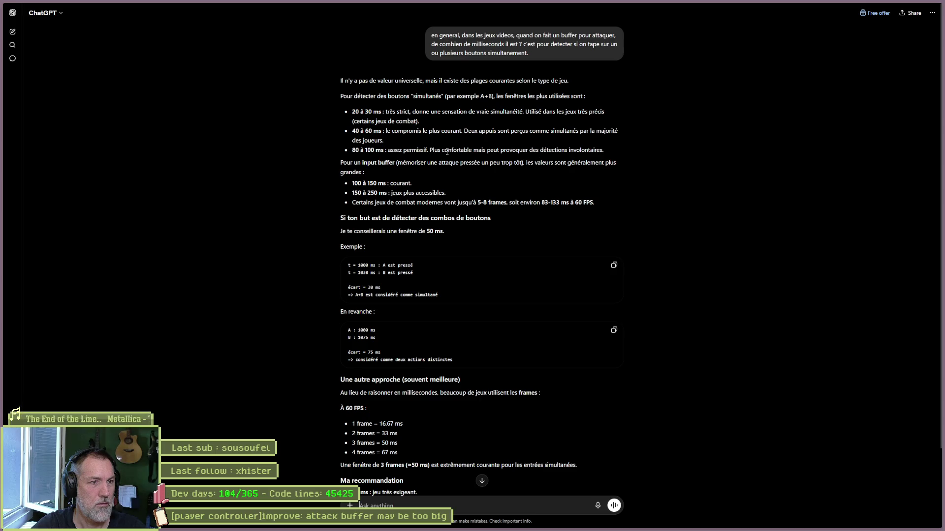
pyautogui.doubleClick(887, 6)
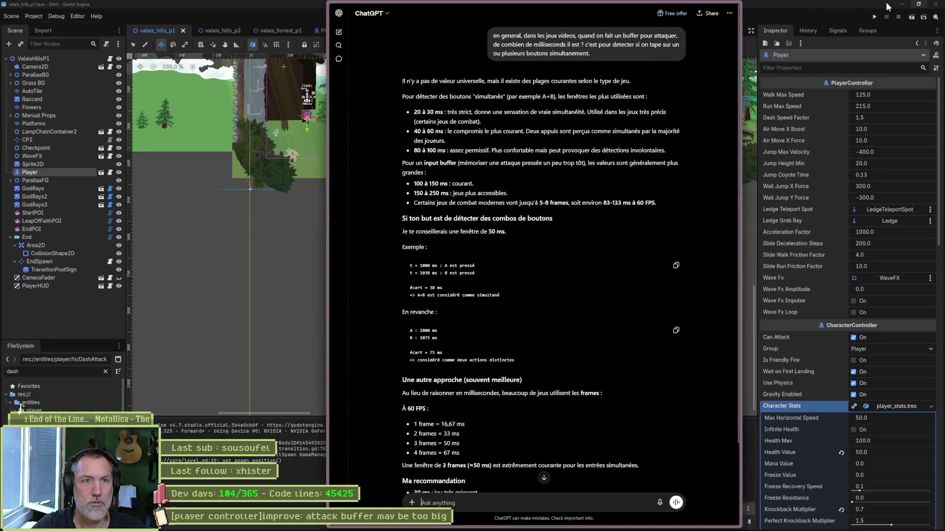
# Hide ChatGPT and switch Godot to the Player scene tab.
pyautogui.click(723, 3)
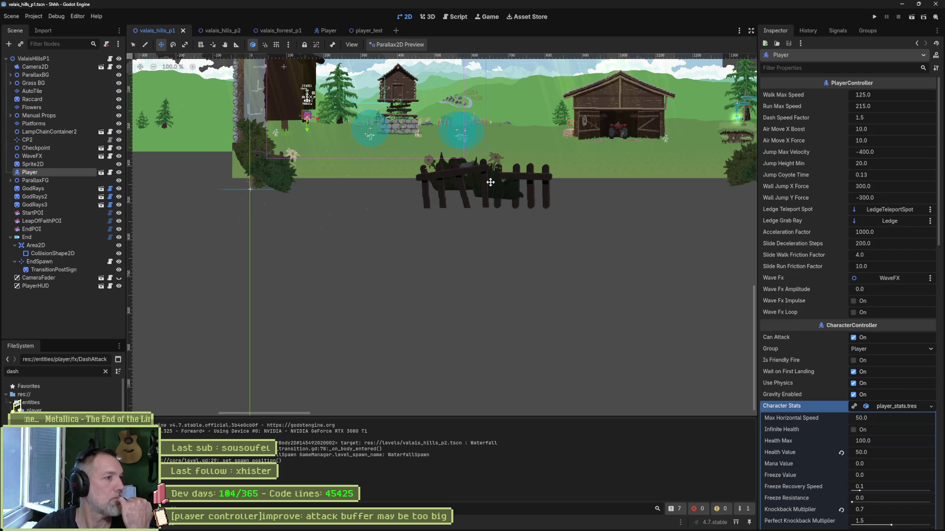
pyautogui.click(318, 31)
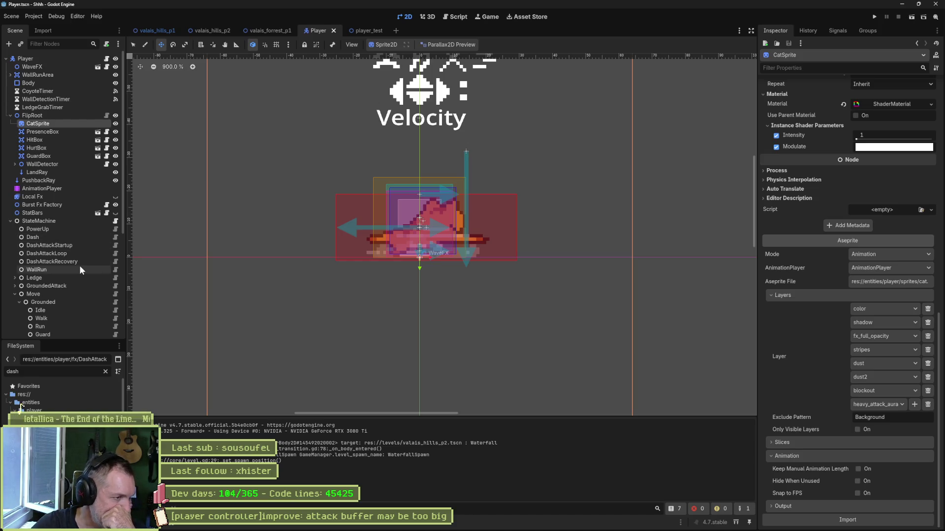
# In player_grounded_state.gd change dash_attack_buffer_msec from 100 to 50.
pyautogui.click(116, 302)
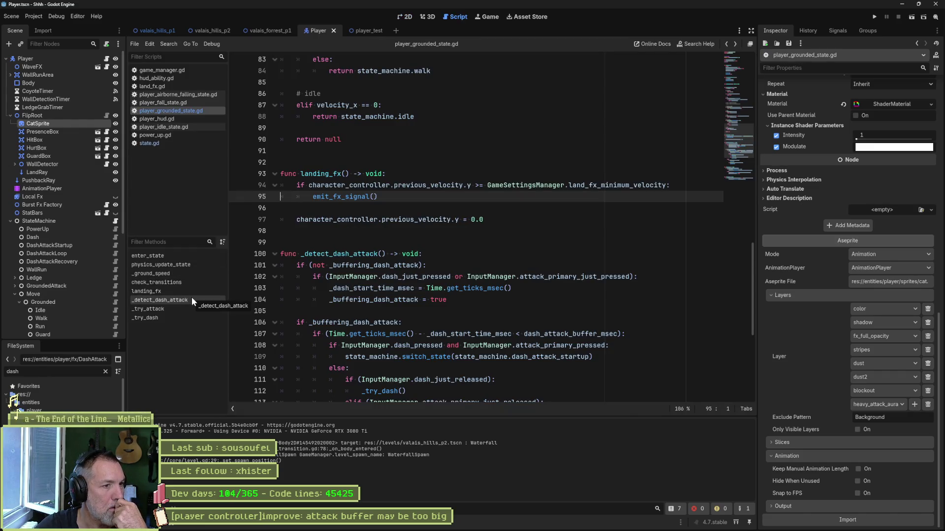
pyautogui.scroll(20, 456, 118)
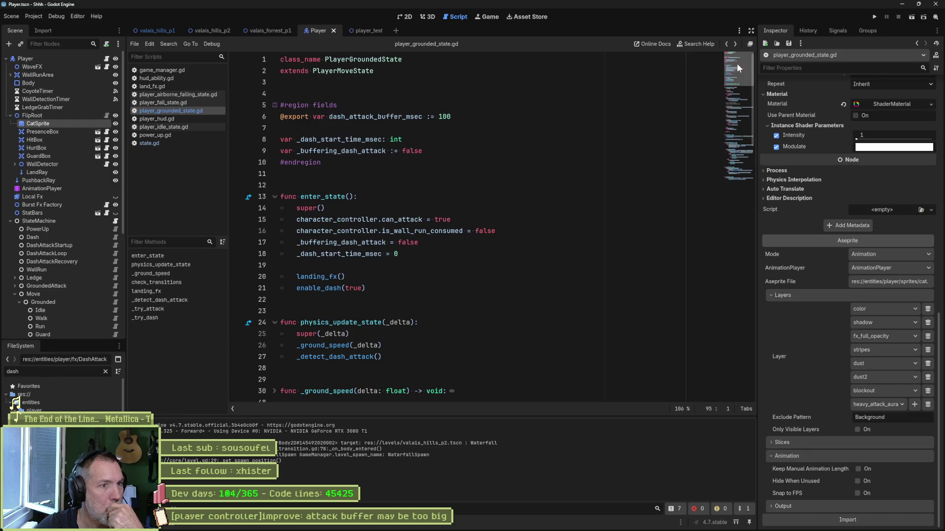
pyautogui.click(448, 120)
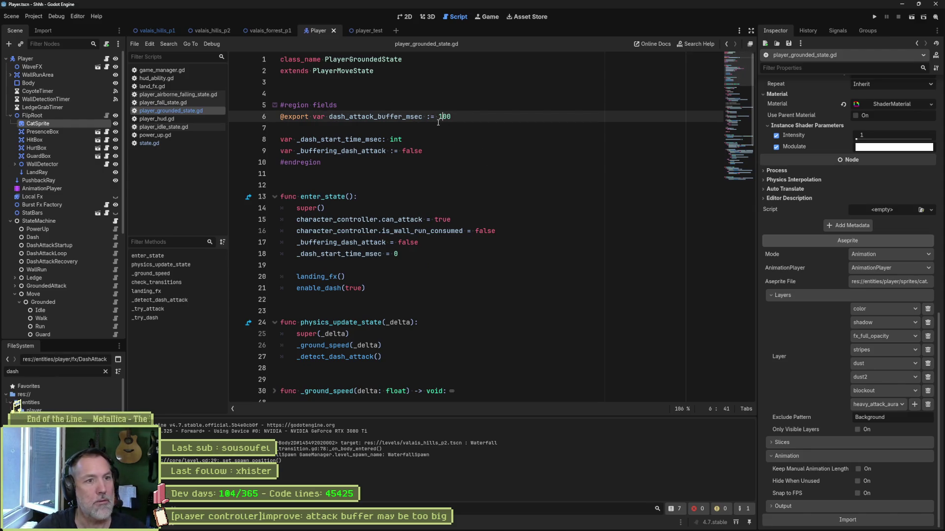
pyautogui.press('BackSpace')
pyautogui.press('BackSpace')
pyautogui.press('BackSpace')
pyautogui.write('50')
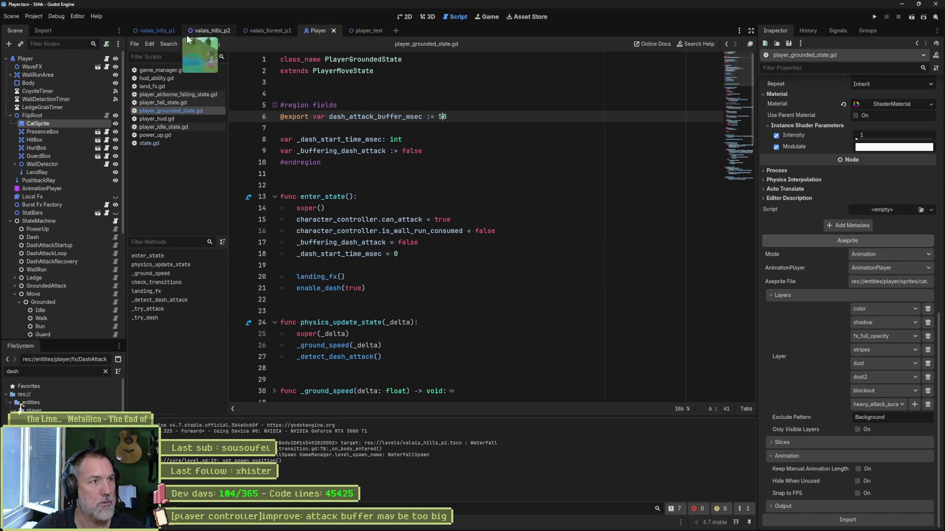
# Run valais_hills_p1 with F6 and try attacks, a heavy wave and a right dash with the cat.
pyautogui.click(156, 31)
pyautogui.press('F6')
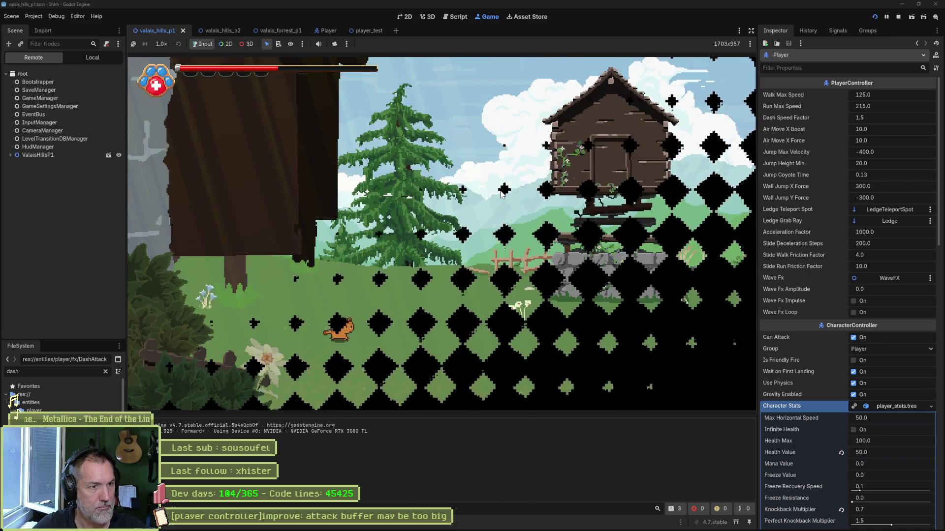
pyautogui.press('Right')
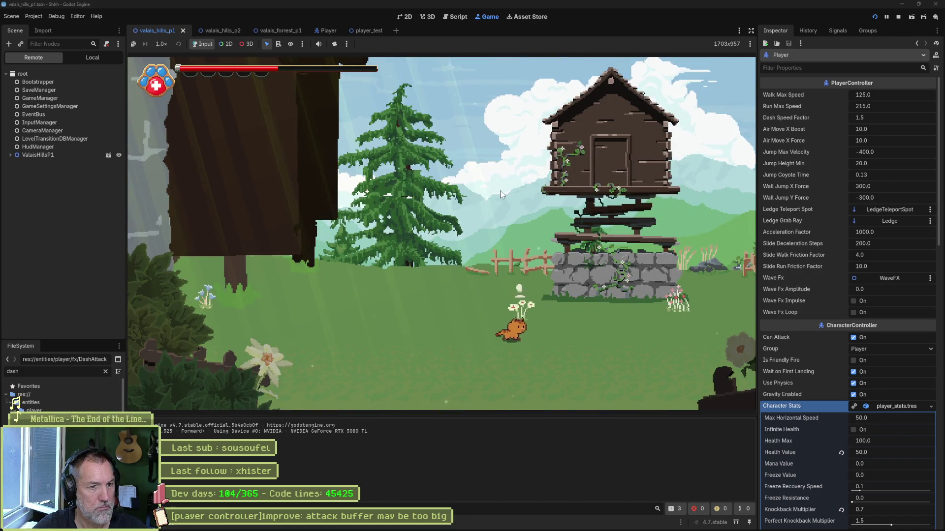
pyautogui.press('x')
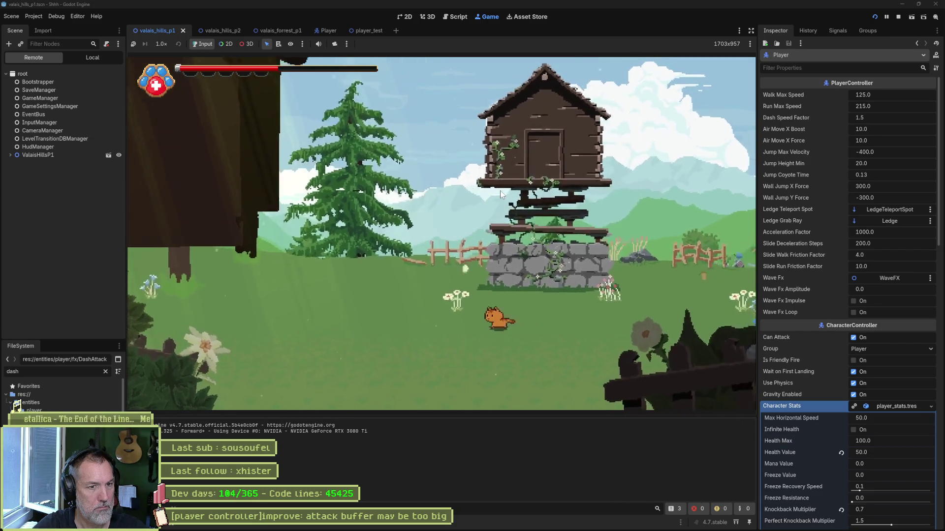
pyautogui.press('Left')
pyautogui.press('Right')
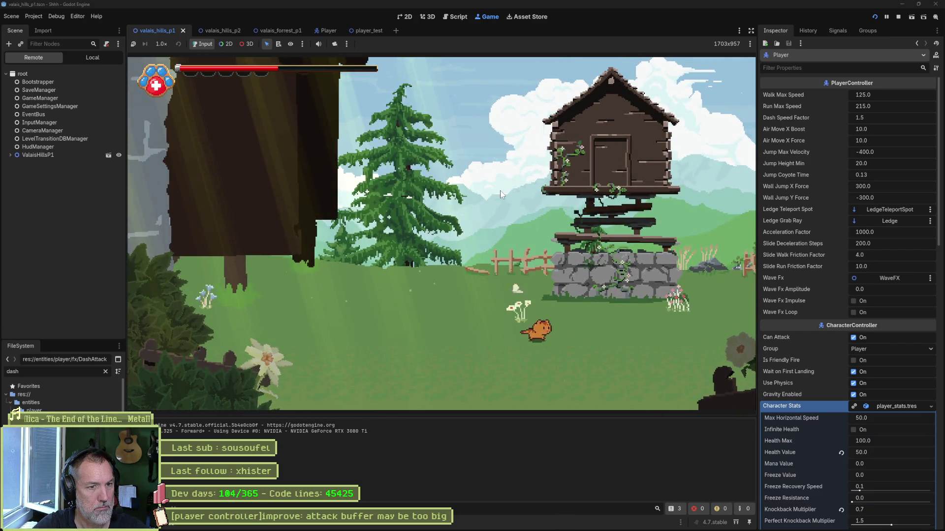
pyautogui.press('x')
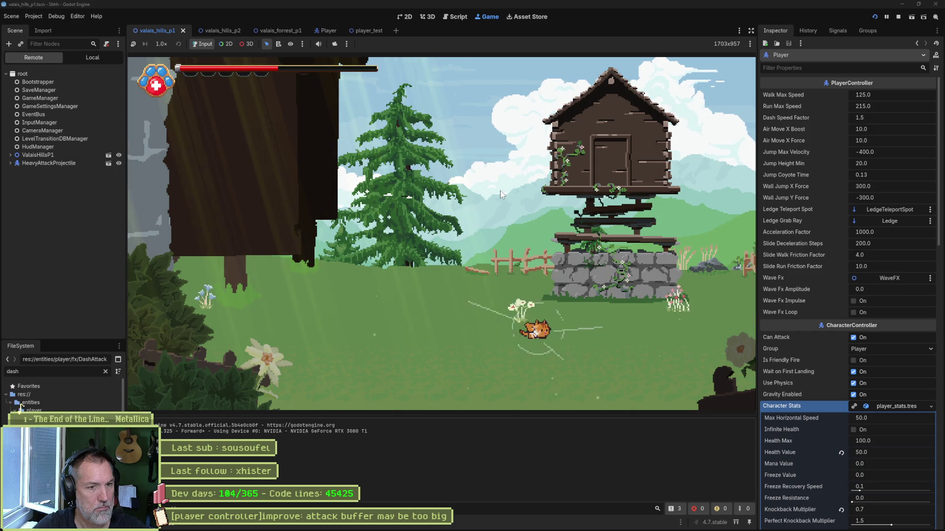
pyautogui.press('shift')
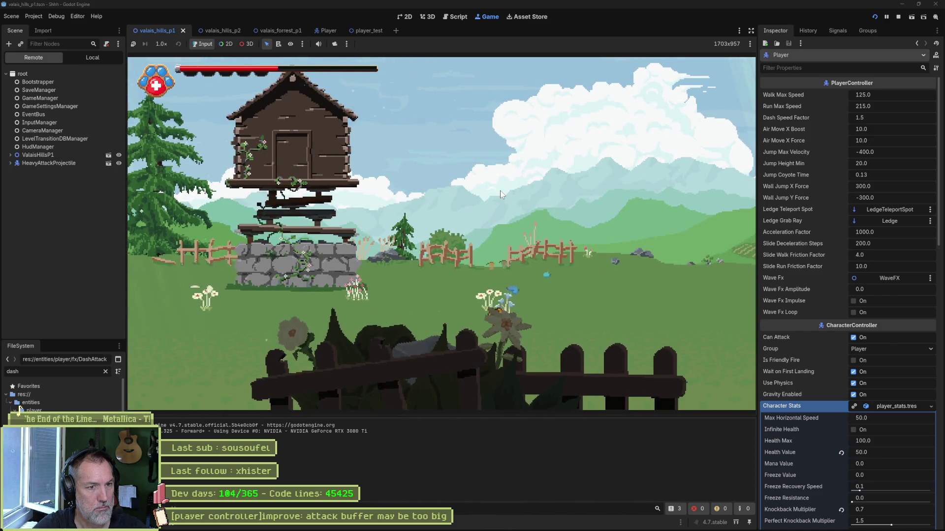
# Walk and dash the cat right and left repeatedly near the barn.
pyautogui.press('Right')
pyautogui.press('shift')
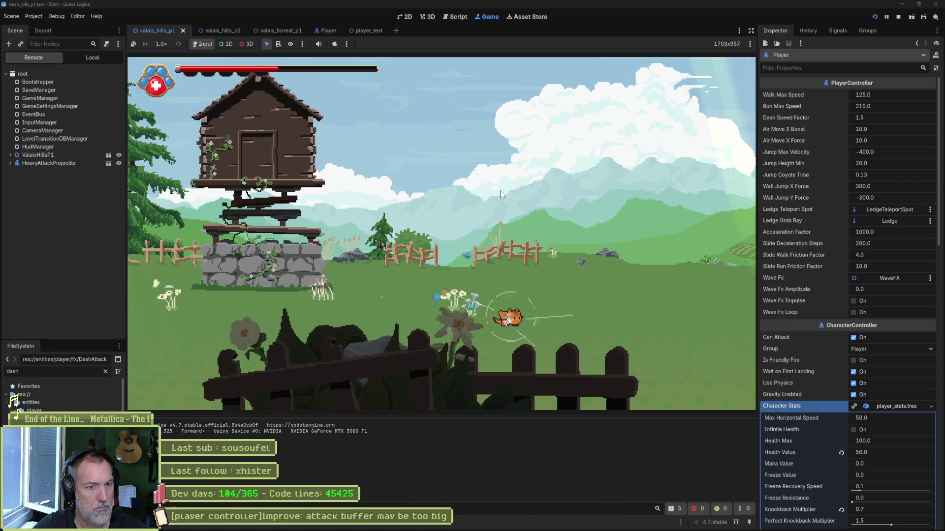
pyautogui.press('Left')
pyautogui.press('shift')
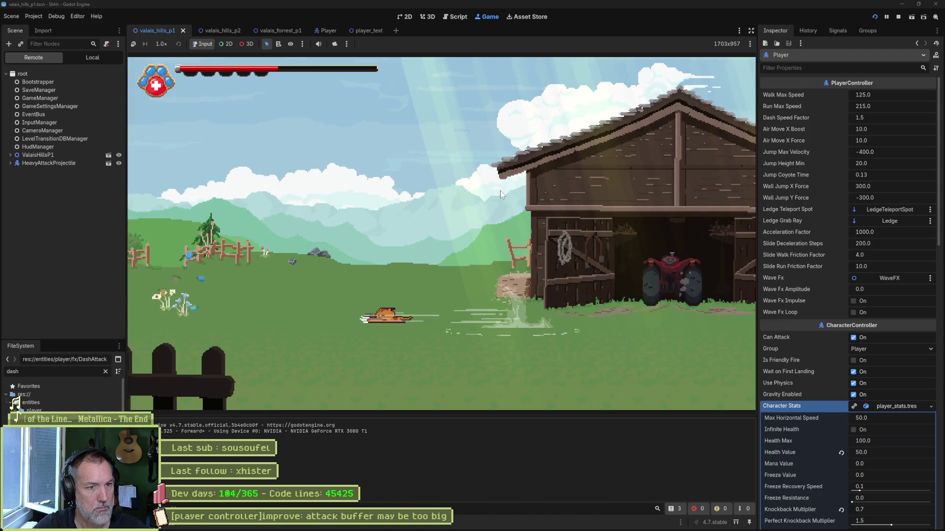
pyautogui.press('Right')
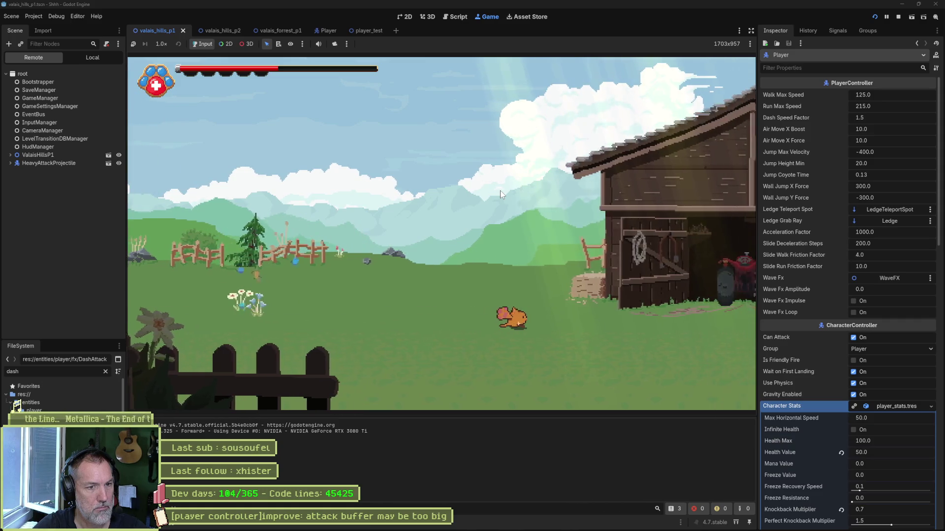
pyautogui.press('Left')
pyautogui.press('shift')
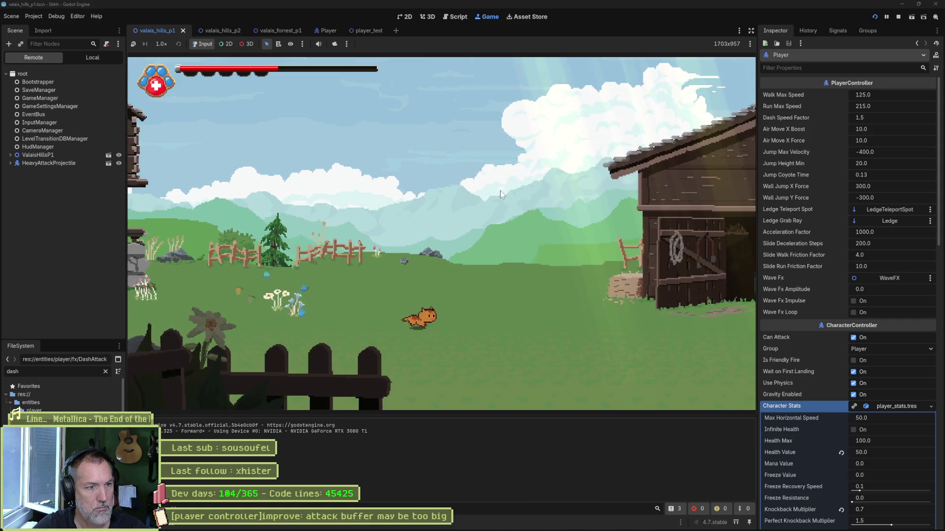
# Stop the game, relaunch the level for a quick walk right, then stop it again.
pyautogui.press('F8')
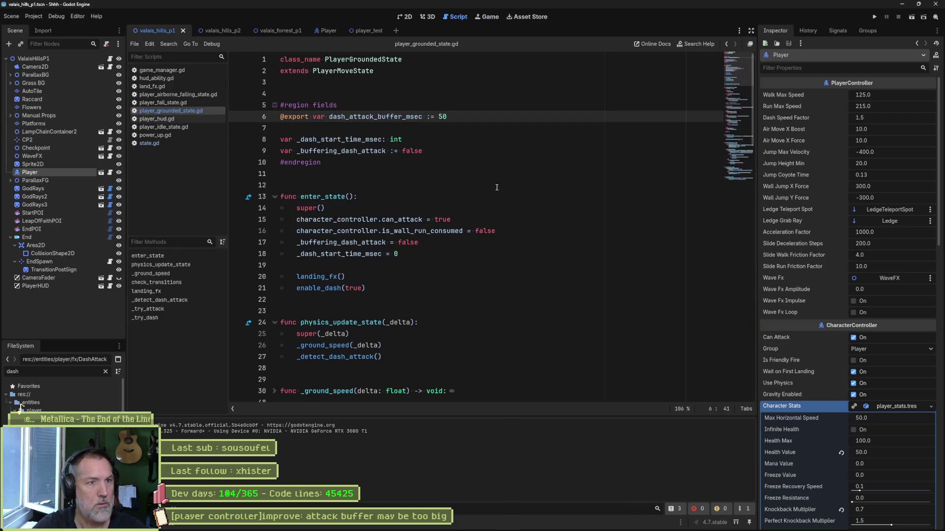
pyautogui.press('F6')
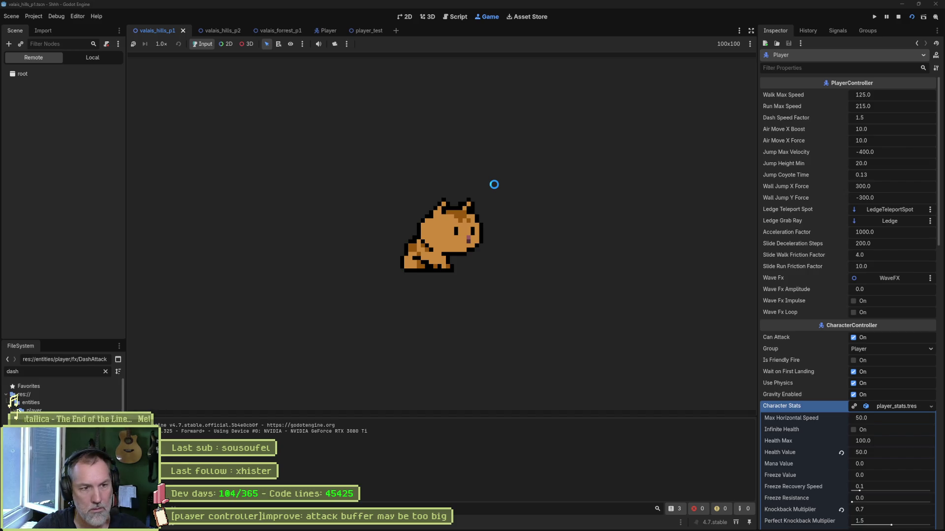
pyautogui.press('Right')
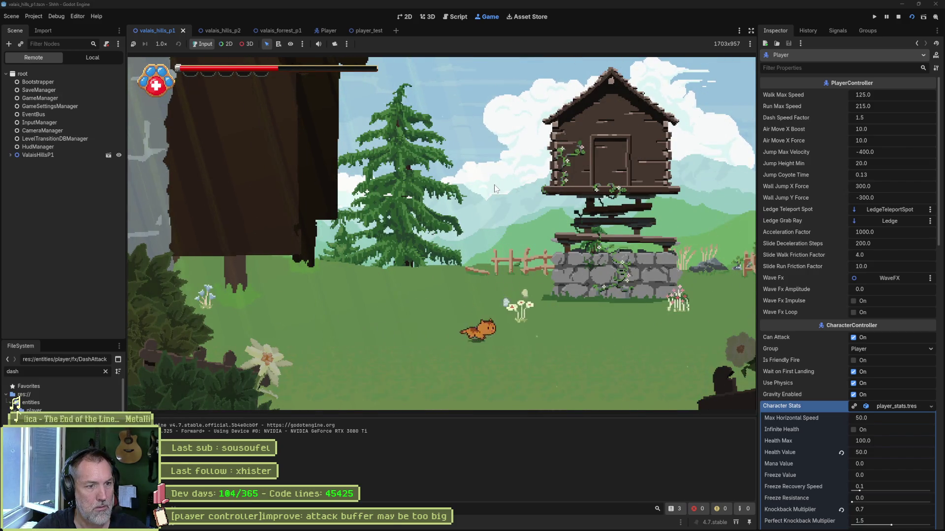
pyautogui.press('F8')
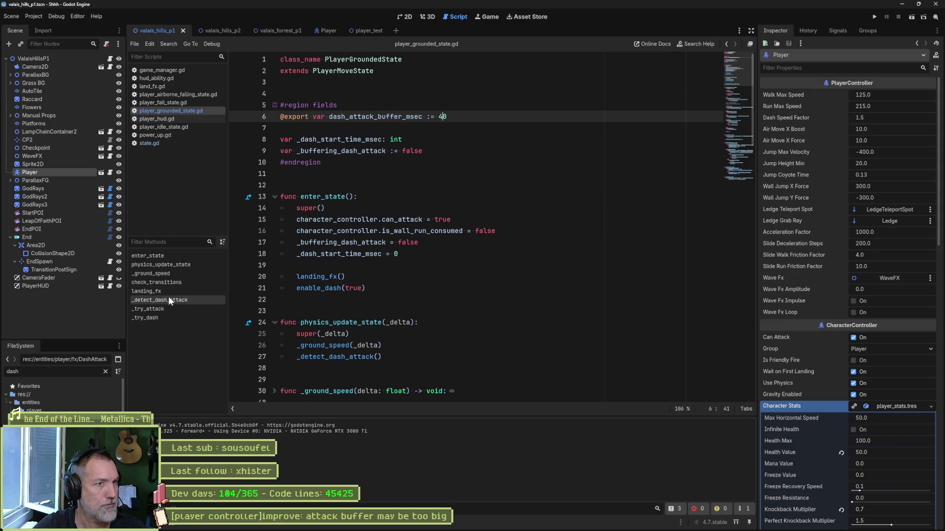
# Jump to the _detect_dash_attack definition and put the caret at the end of line 104.
pyautogui.click(358, 208)
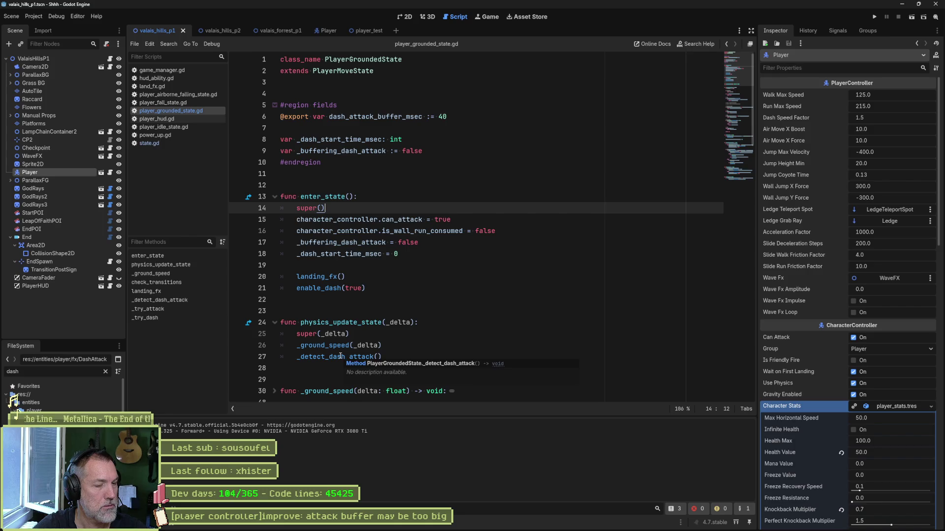
pyautogui.click(340, 359)
pyautogui.keyDown('ctrl'); pyautogui.click(341, 357); pyautogui.keyUp('ctrl')
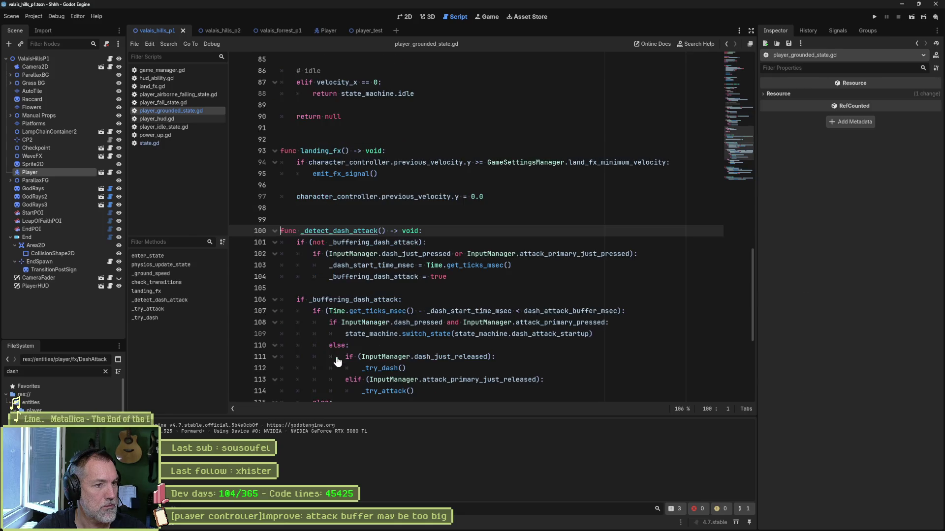
pyautogui.click(454, 278)
# Add print_debug(self, " attack start @", Time.get_ticks_msec()) after line 104 and select it for copying.
pyautogui.press('Return')
pyautogui.write('print_debug')
pyautogui.press('Return')
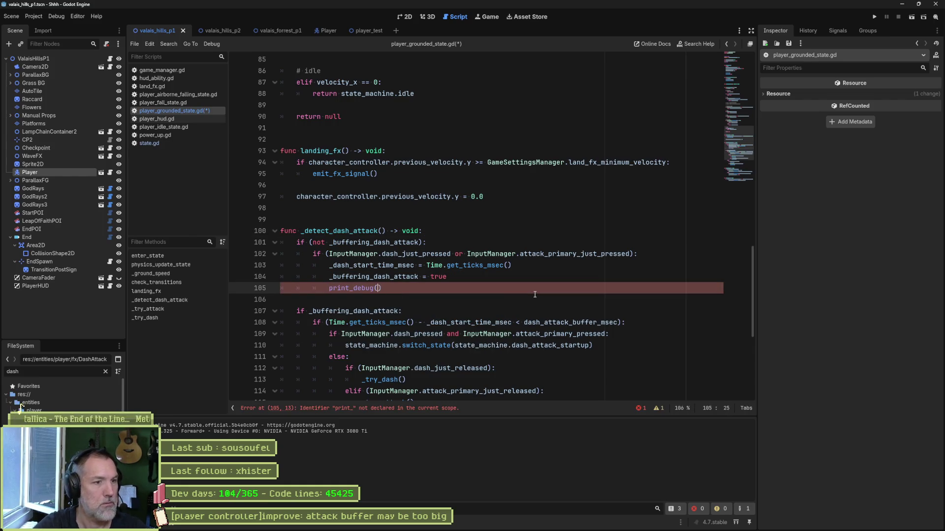
pyautogui.write('self, " attack start a')
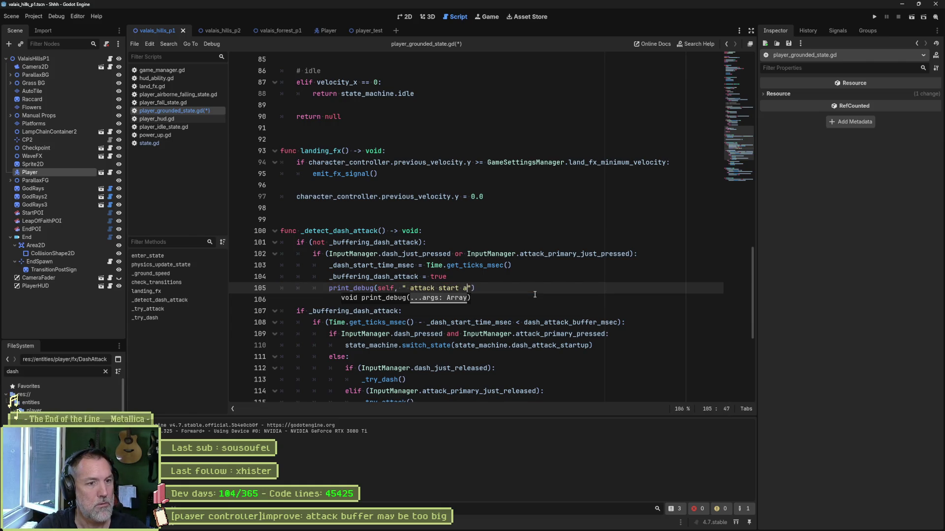
pyautogui.press('BackSpace')
pyautogui.write('@", ')
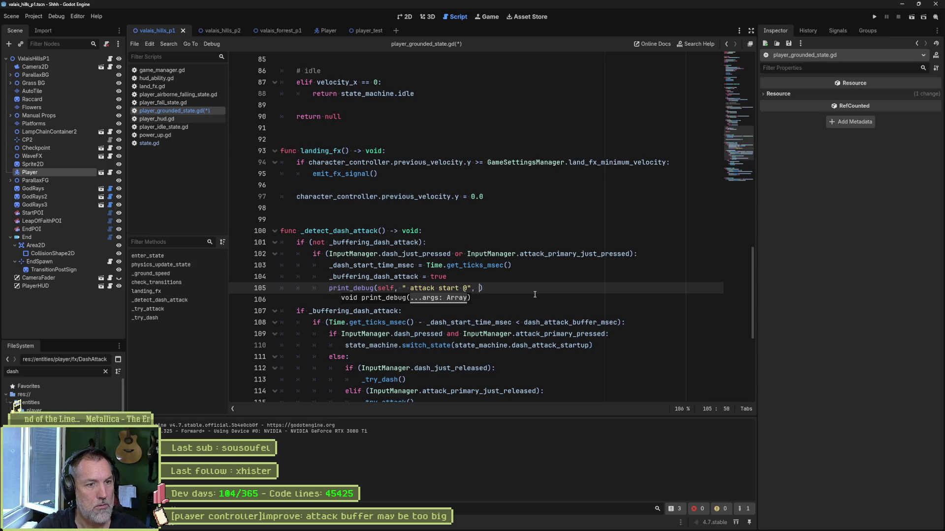
pyautogui.write('Time.msec')
pyautogui.press('Return')
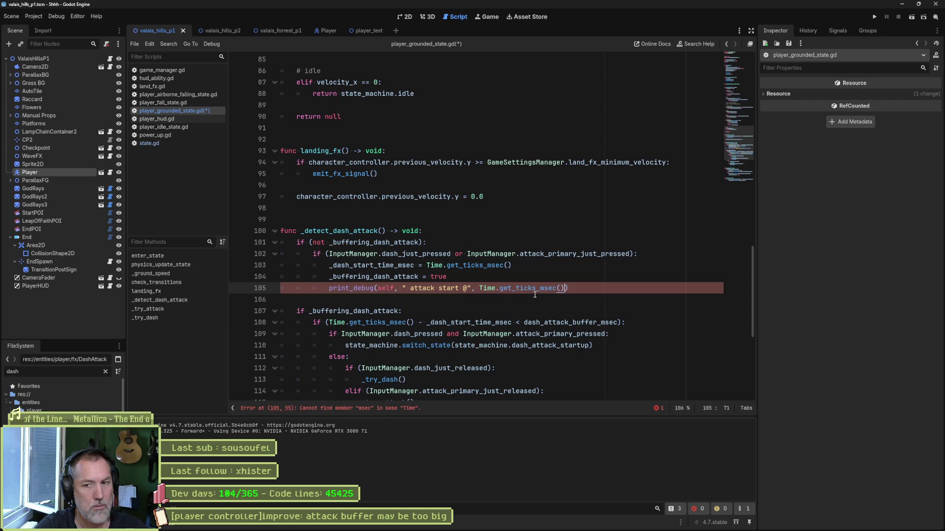
pyautogui.hotkey('shift', 'Up')
pyautogui.hotkey('ctrl', 'c')
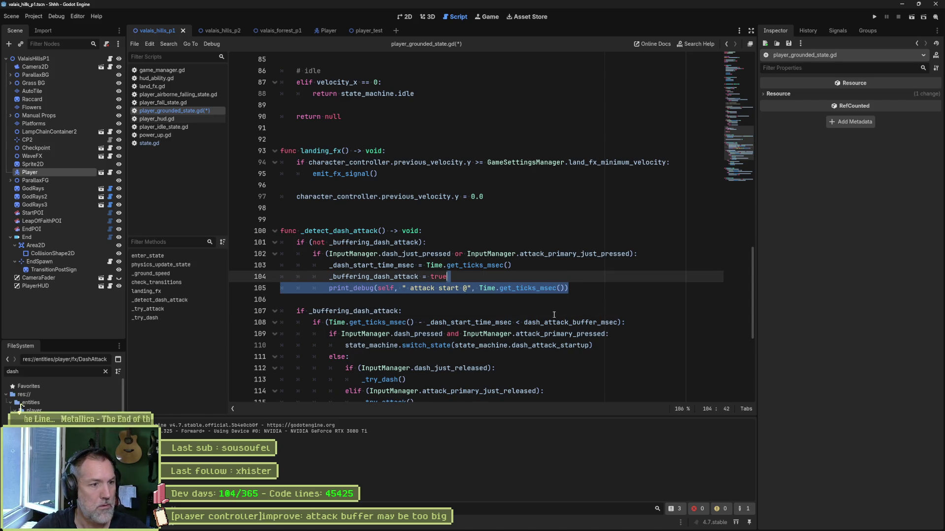
pyautogui.scroll(-1, 547, 313)
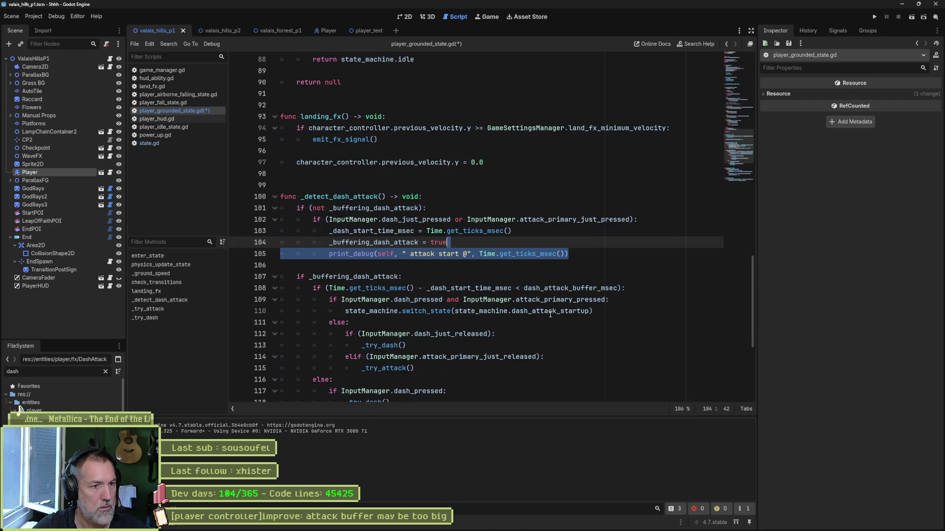
pyautogui.scroll(-3, 550, 313)
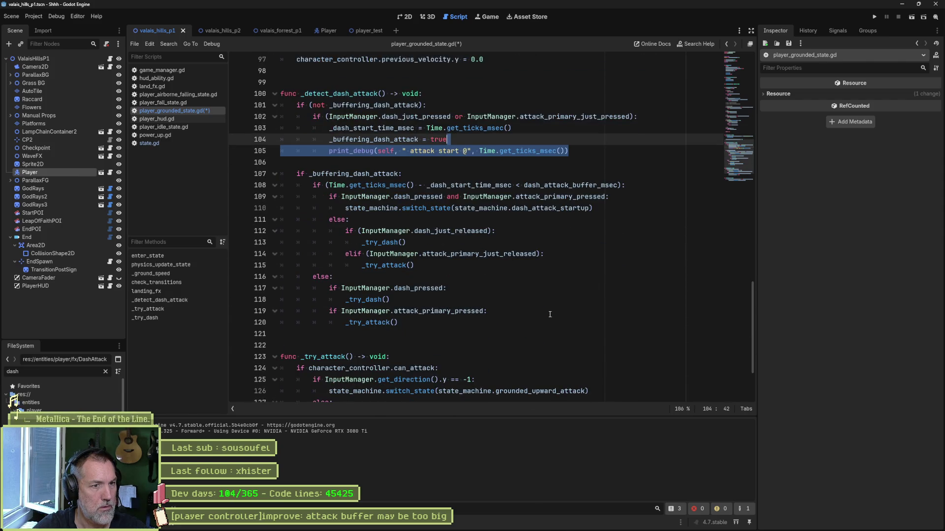
pyautogui.scroll(-1, 535, 303)
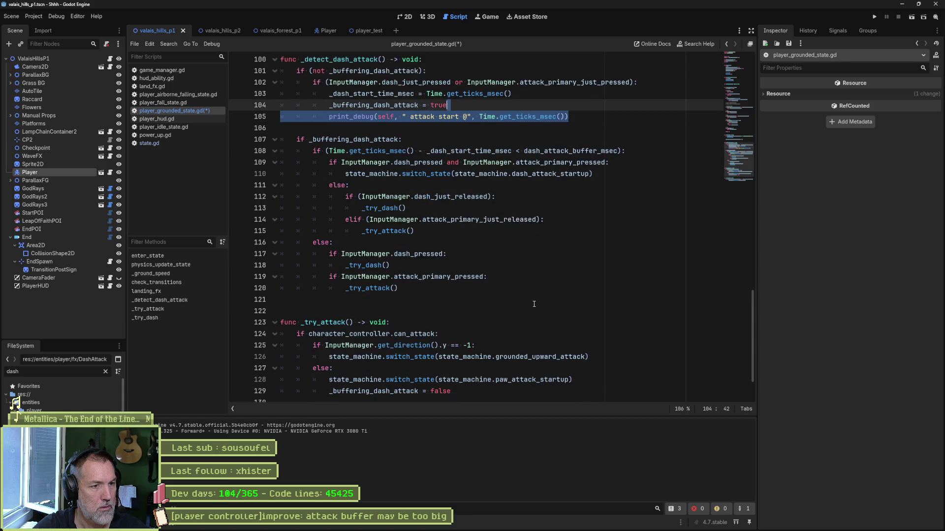
pyautogui.scroll(-2, 533, 302)
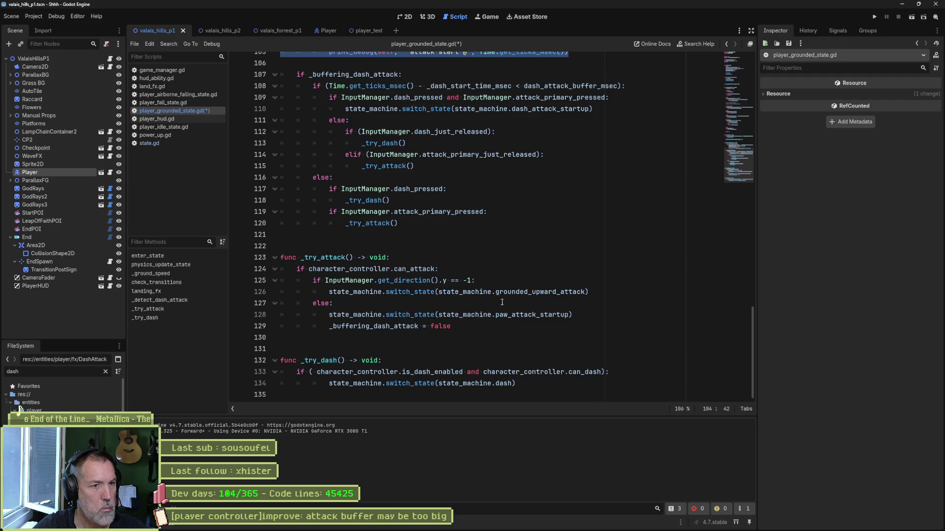
# Paste the print as line 125 in _try_attack, change 'start' to 'ends' and run the level with F6.
pyautogui.click(448, 268)
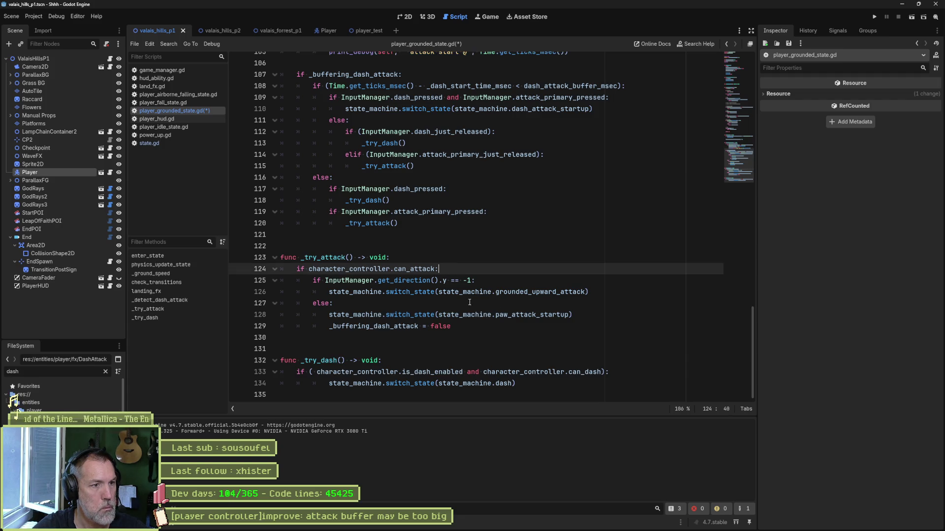
pyautogui.press('Return')
pyautogui.hotkey('ctrl', 'v')
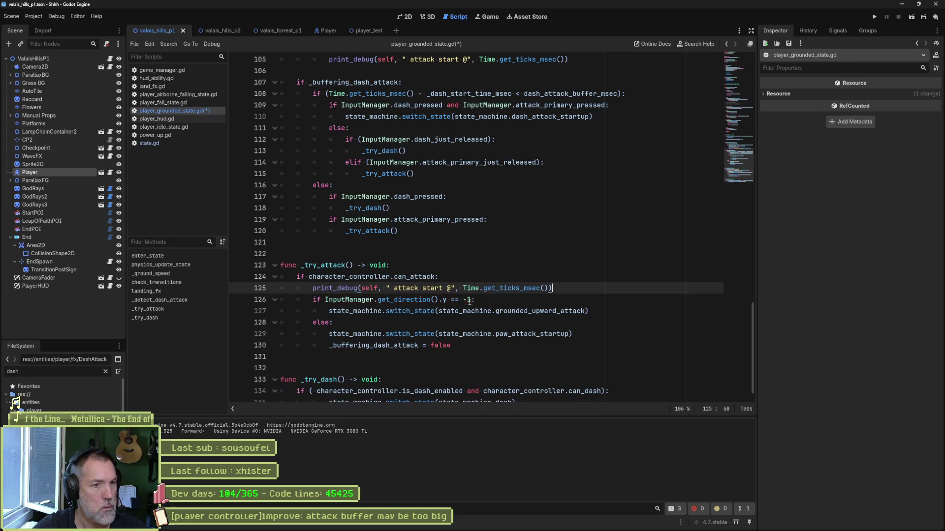
pyautogui.doubleClick(428, 288)
pyautogui.write('ends')
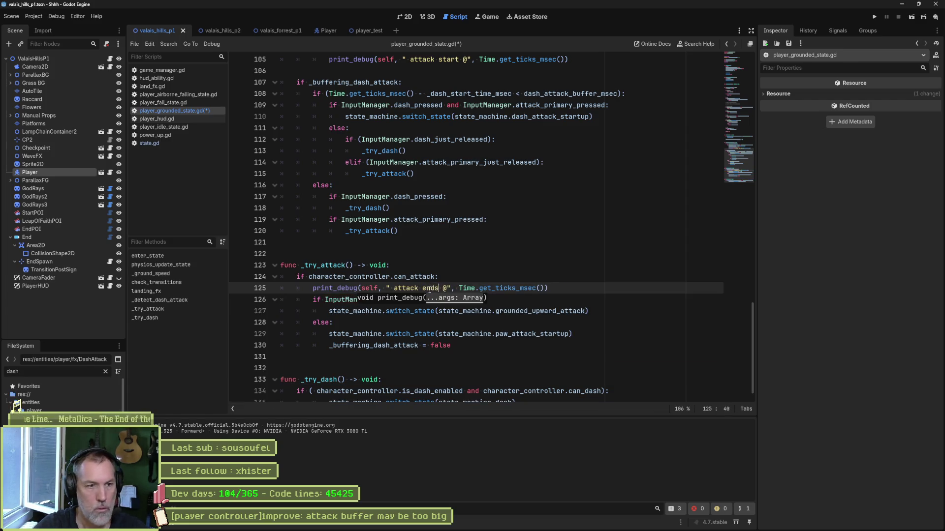
pyautogui.press('F6')
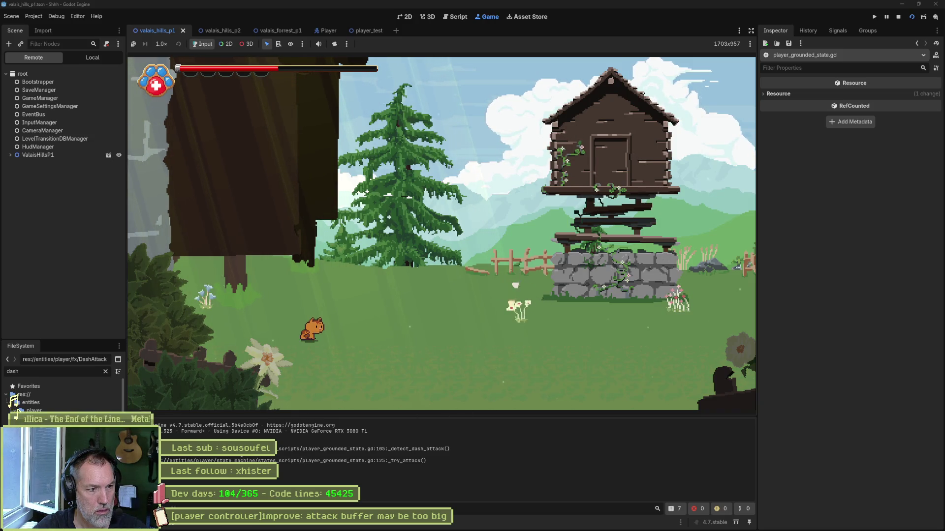
pyautogui.press('F8')
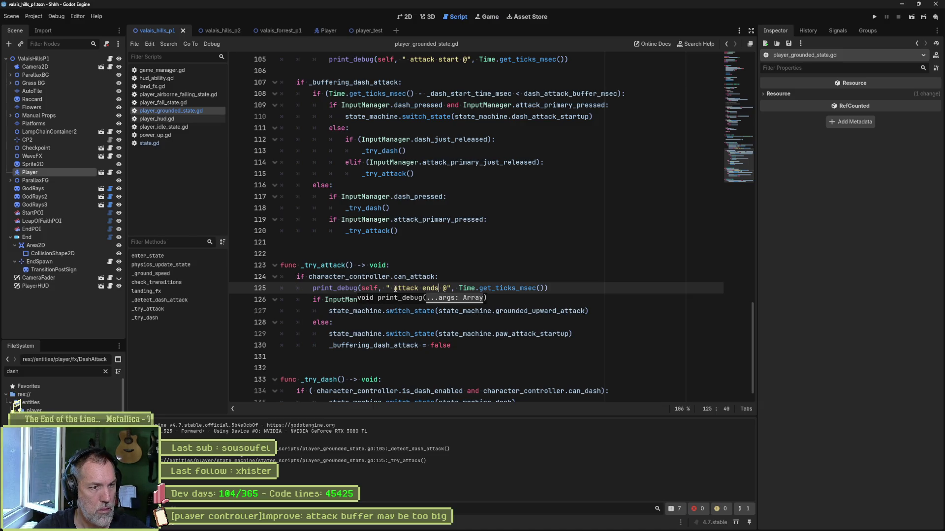
pyautogui.doubleClick(428, 288)
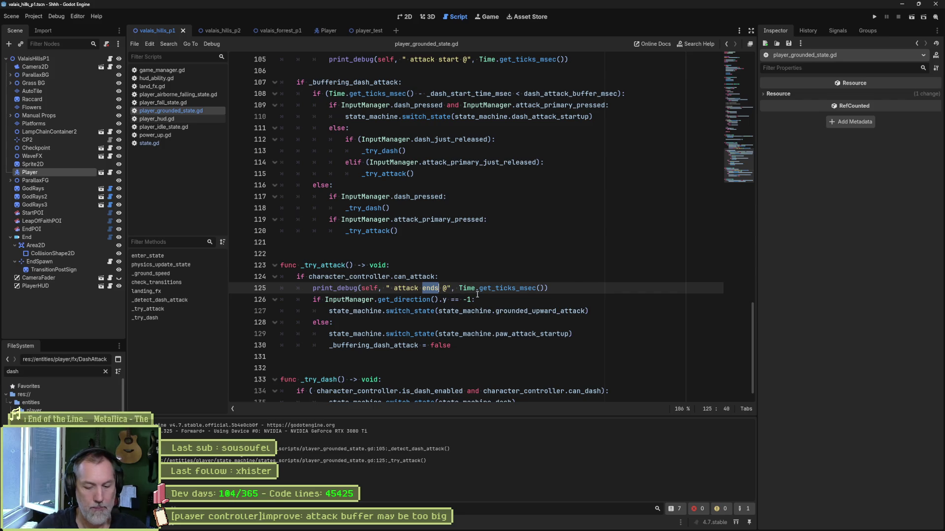
pyautogui.write('length')
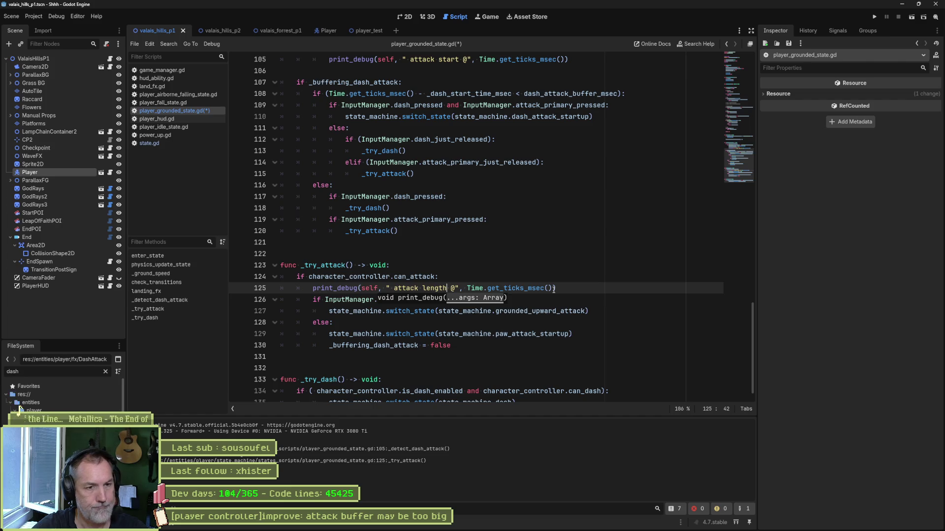
pyautogui.hotkey('ctrl', 'z')
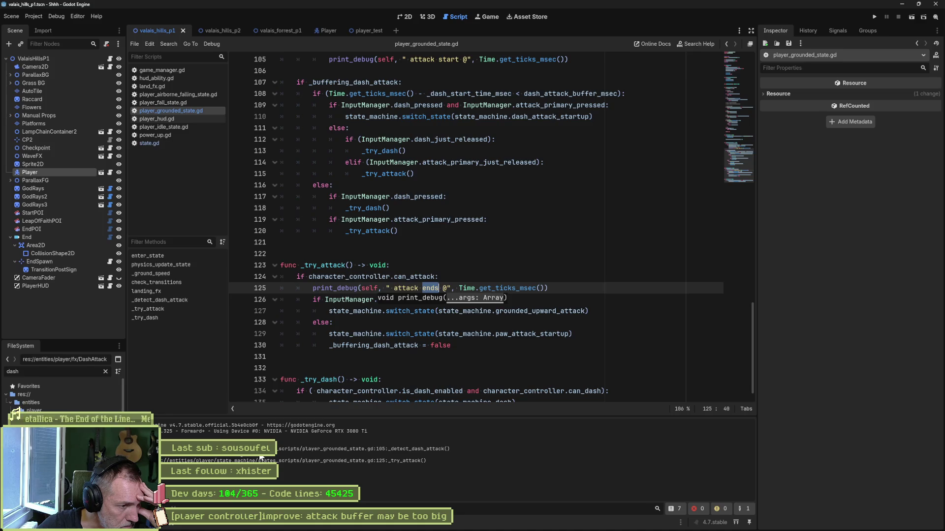
pyautogui.press('F6')
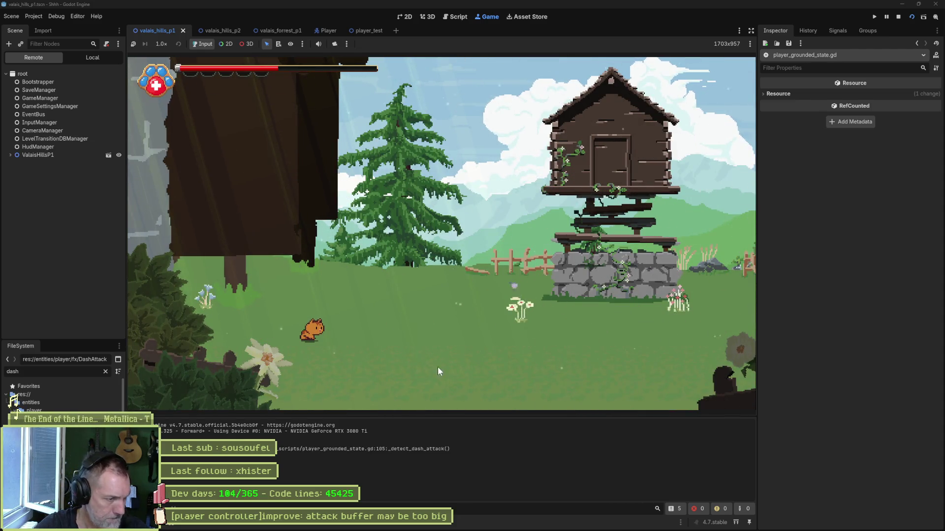
# End the playtest and place the caret at dash_attack_buffer_msec = 40 on line 6 of player_grounded_state.gd.
pyautogui.click(370, 381)
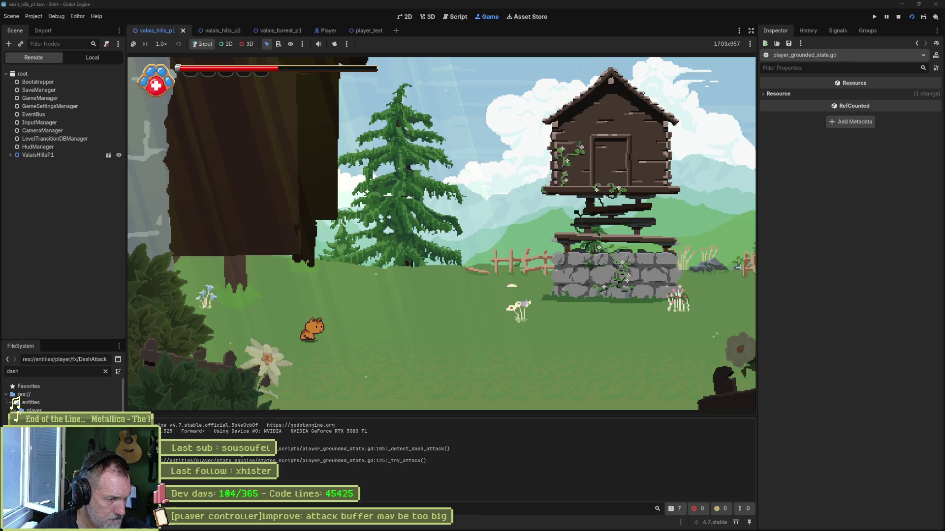
pyautogui.press('F8')
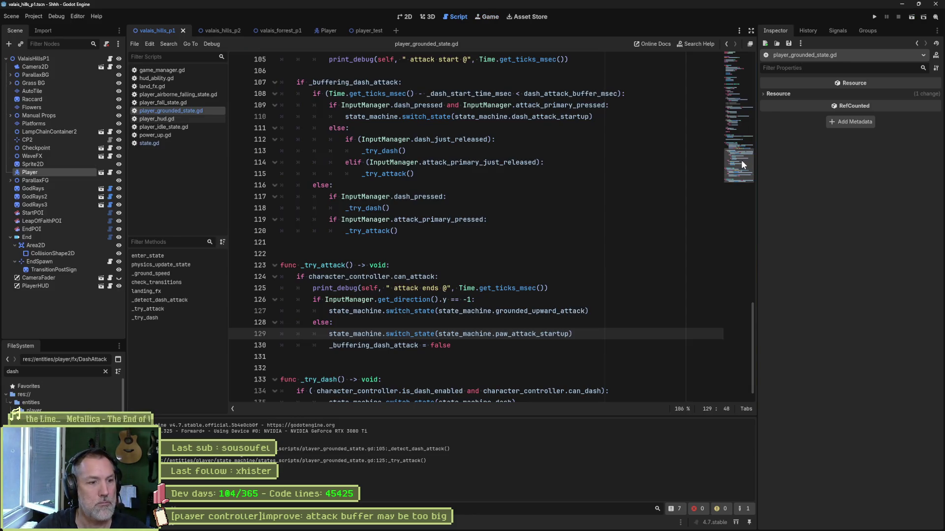
pyautogui.moveTo(741, 161); pyautogui.dragTo(491, 109)
pyautogui.click(440, 117)
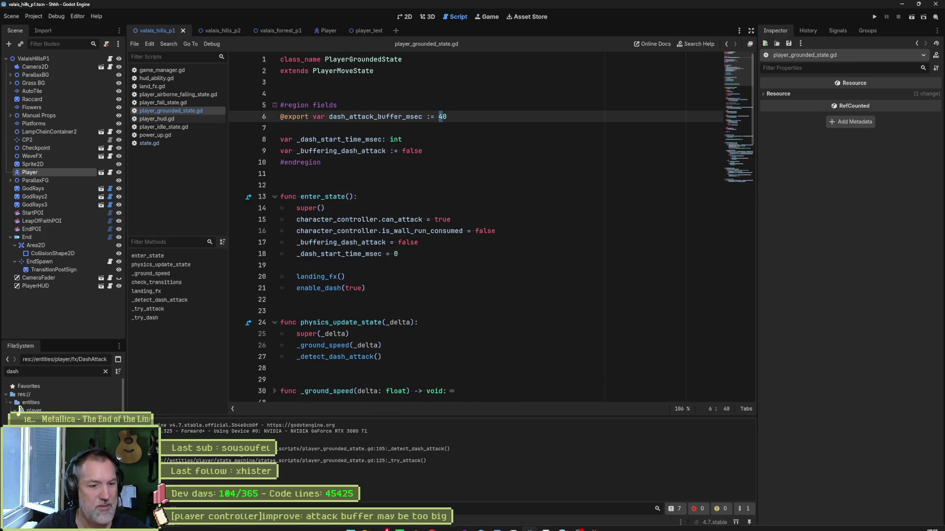
pyautogui.moveTo(562, 523)
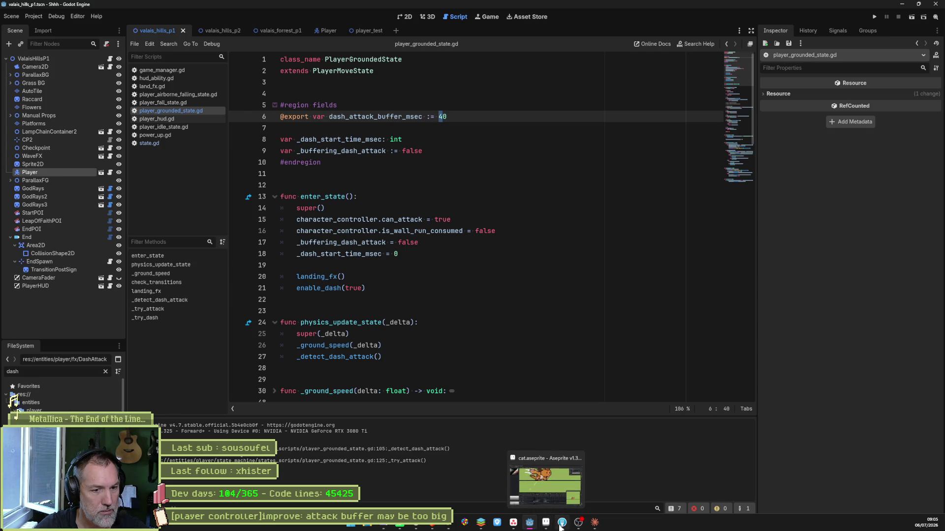
# Recheck ChatGPT's input-buffer advice and return to the _detect_dash_attack code.
pyautogui.click(417, 529)
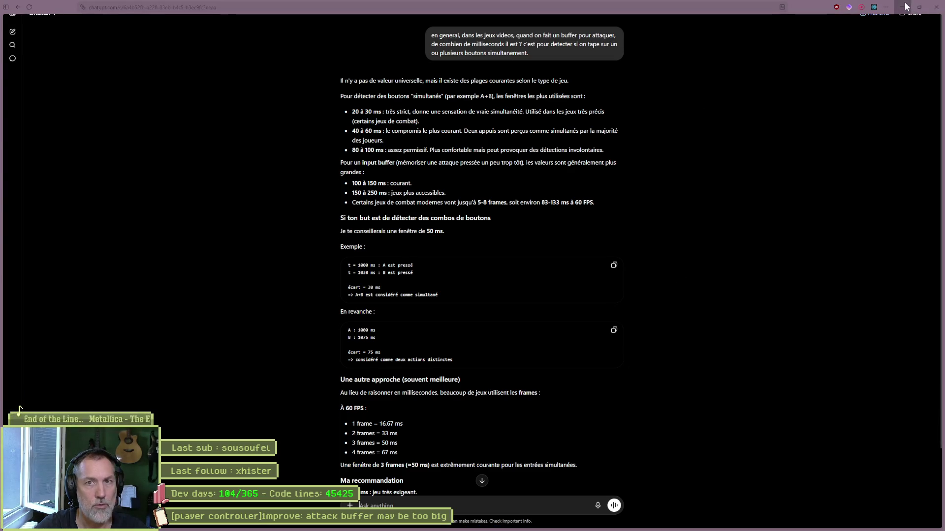
pyautogui.click(906, 7)
pyautogui.click(568, 154)
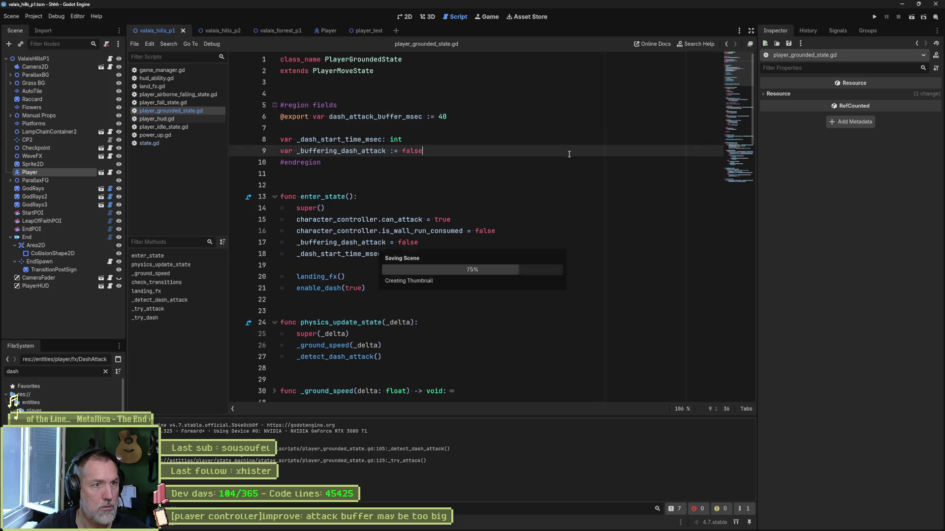
pyautogui.moveTo(735, 79); pyautogui.dragTo(717, 156)
# Delete the 'attack start' and 'attack ends' print_debug lines, save the script and relaunch the game.
pyautogui.click(576, 235)
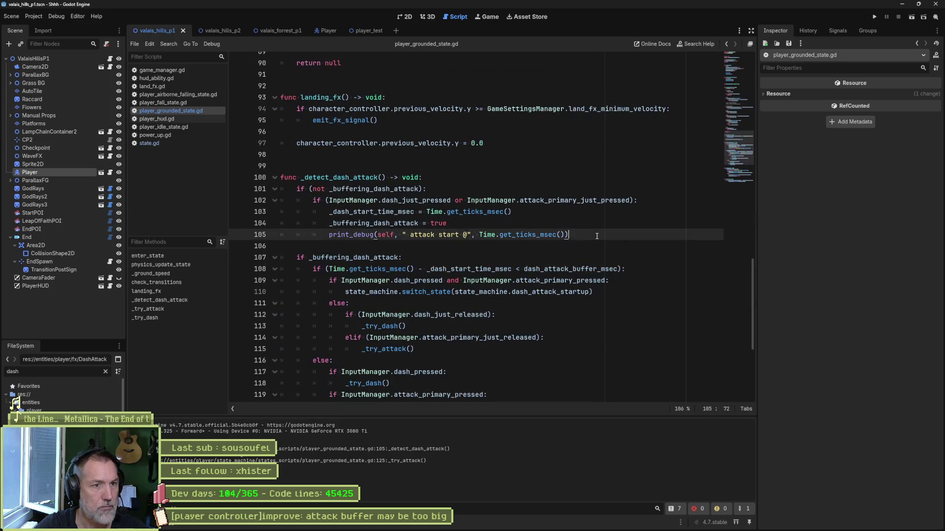
pyautogui.hotkey('ctrl', 'shift', 'k')
pyautogui.scroll(-5, 566, 268)
pyautogui.click(567, 269)
pyautogui.hotkey('ctrl', 'shift', 'k')
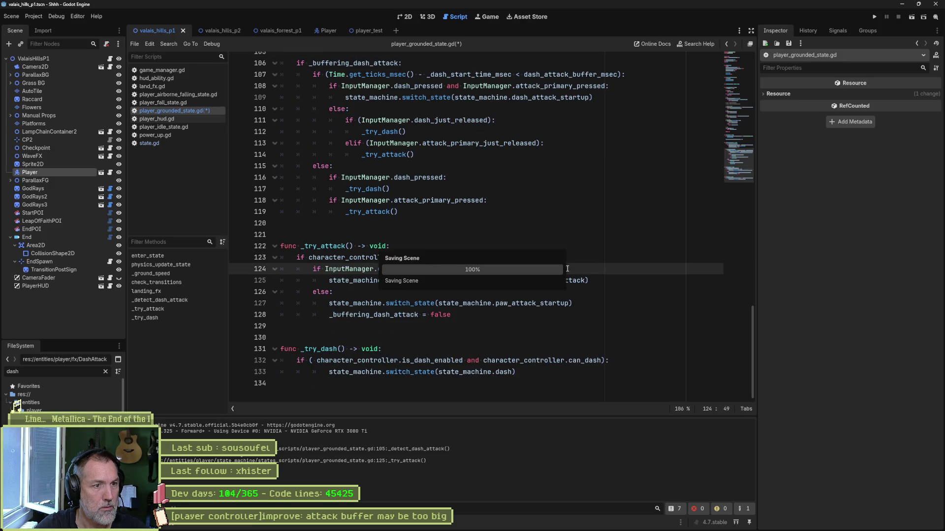
pyautogui.hotkey('ctrl', 's')
pyautogui.press('F5')
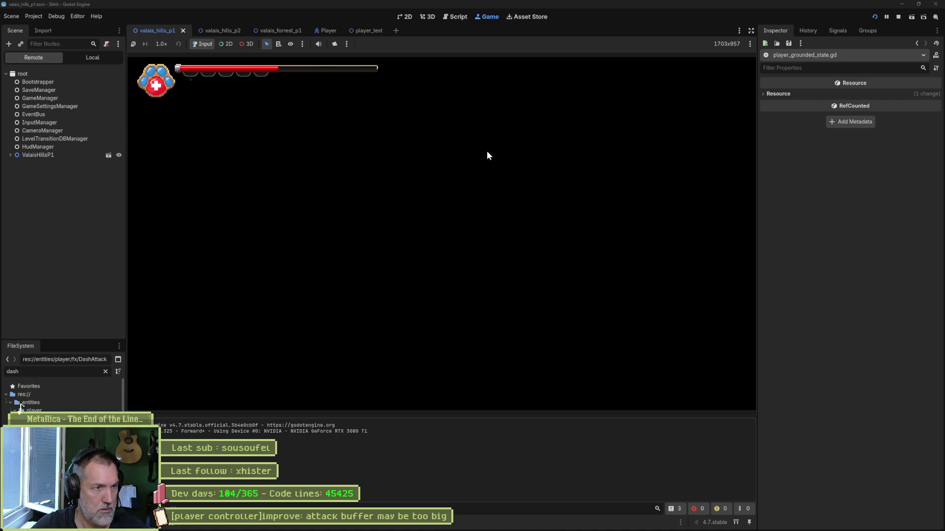
# Run the cat right past the flowers and barn, jumping onto the rocky cross ledge.
pyautogui.press('Right')
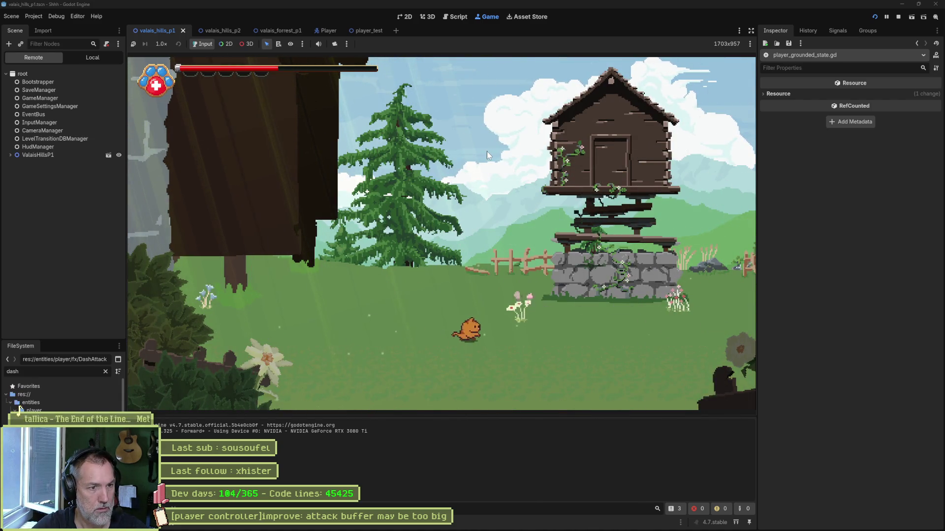
pyautogui.press('Right')
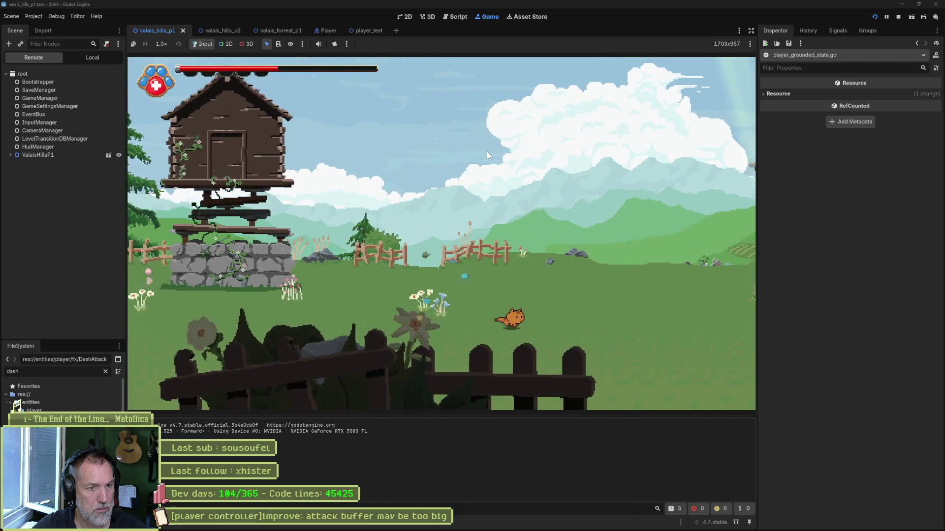
pyautogui.press('Right')
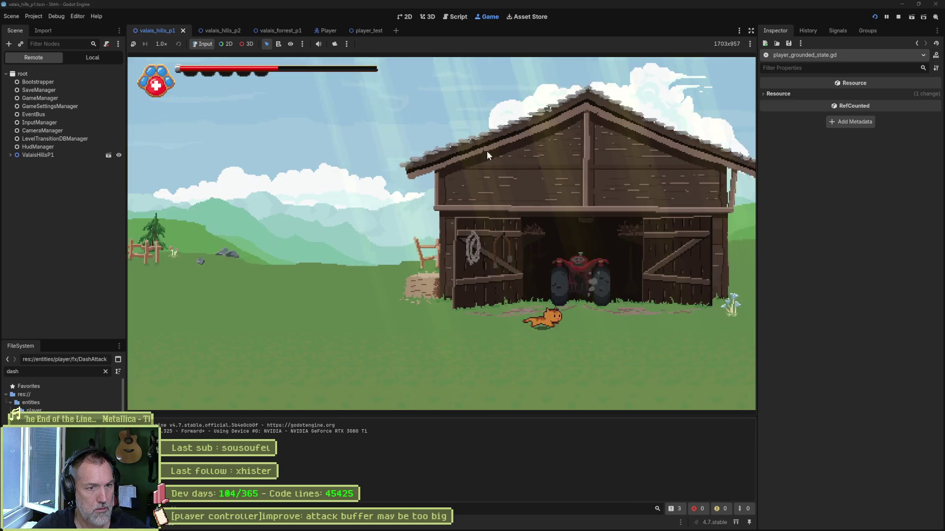
pyautogui.press('Right')
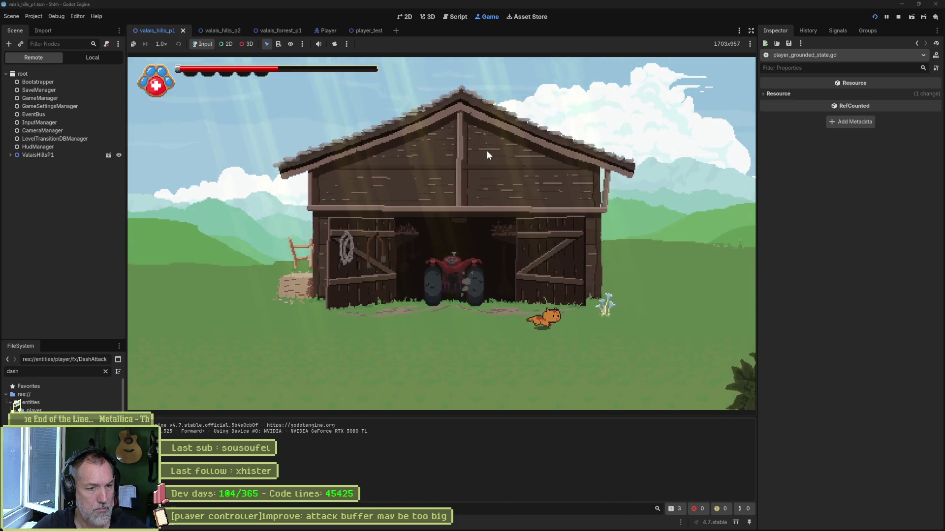
pyautogui.press('space')
pyautogui.press('Right')
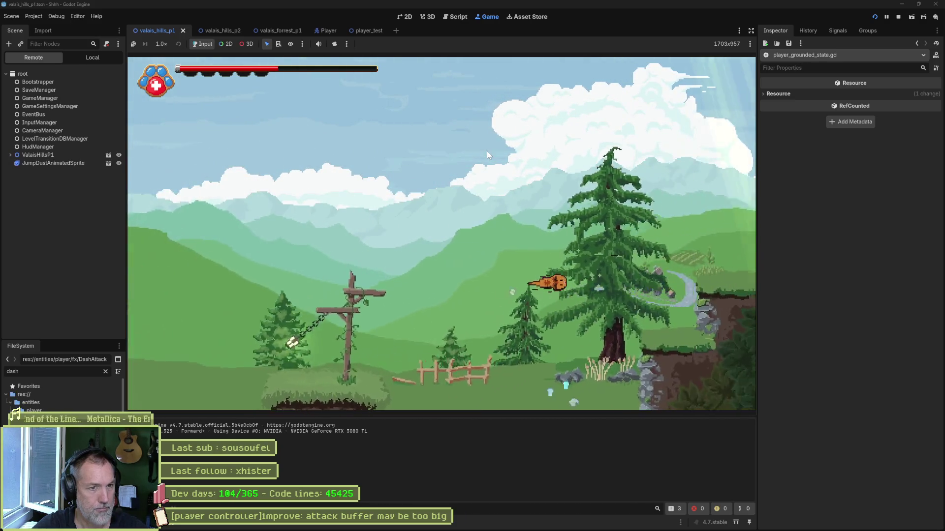
pyautogui.press('space')
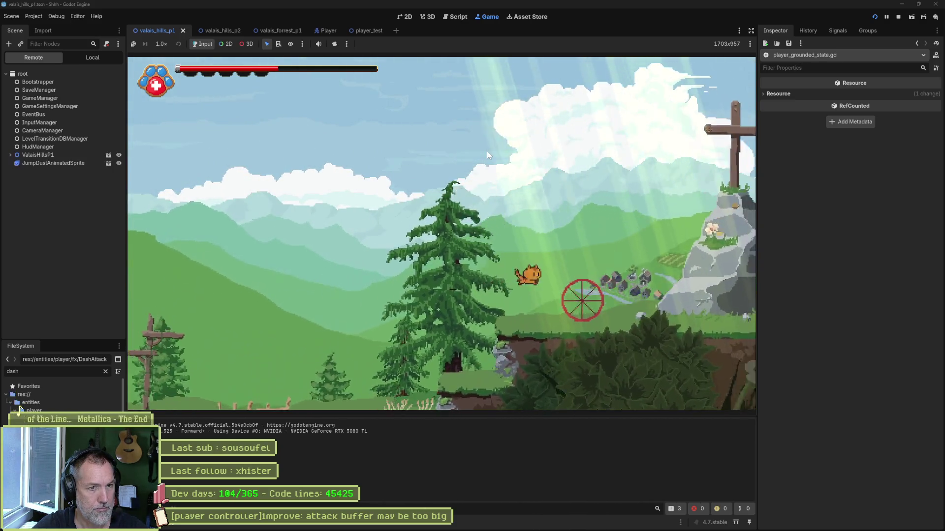
pyautogui.press('Right')
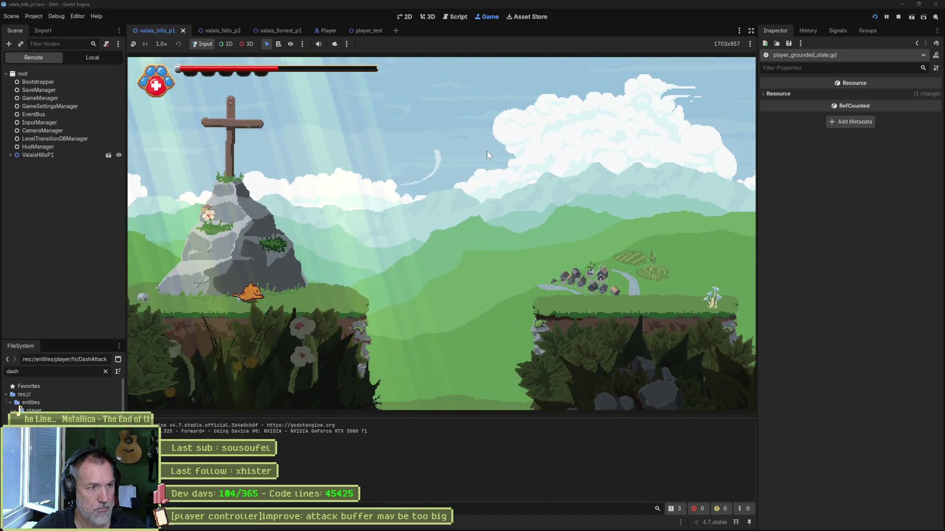
# Jump the gaps up to the high cliff platform and back, then stop the game and switch to Asana.
pyautogui.press('Right')
pyautogui.press('space')
pyautogui.press('Right')
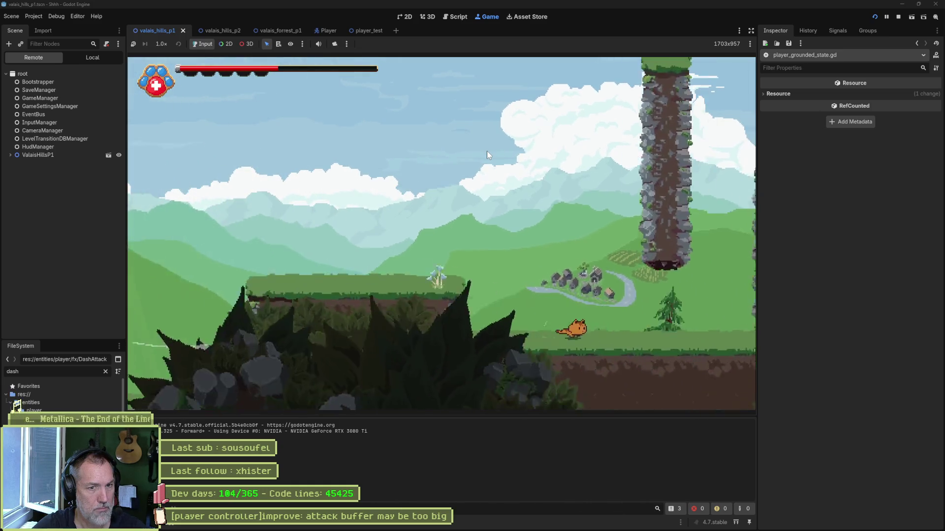
pyautogui.press('Right')
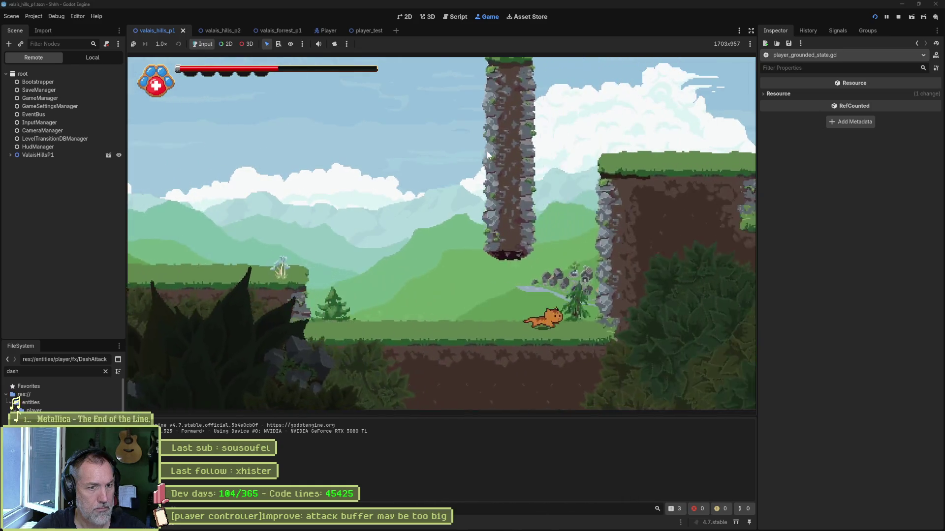
pyautogui.press('space')
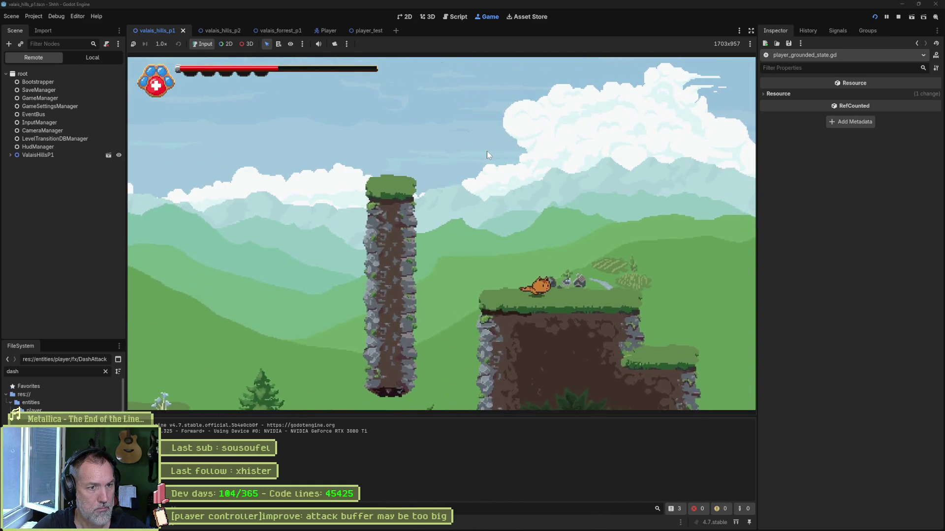
pyautogui.press('Left')
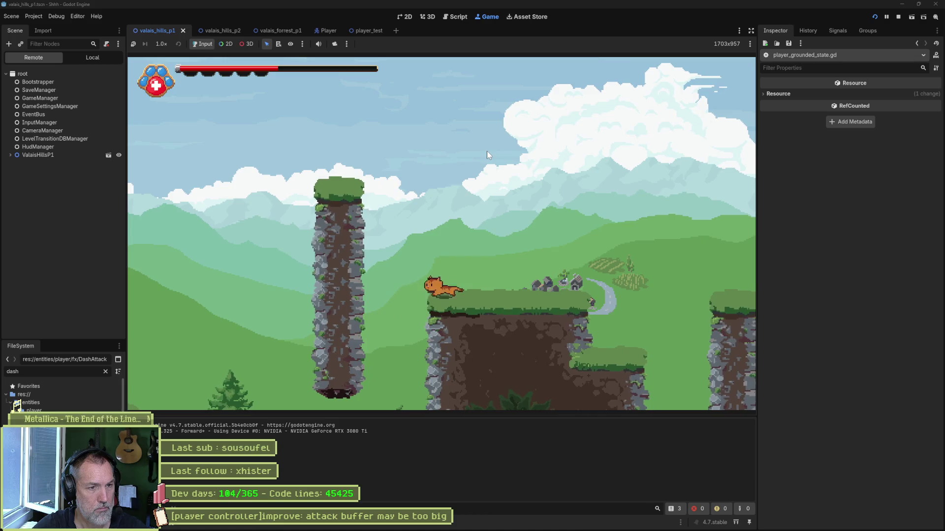
pyautogui.press('space')
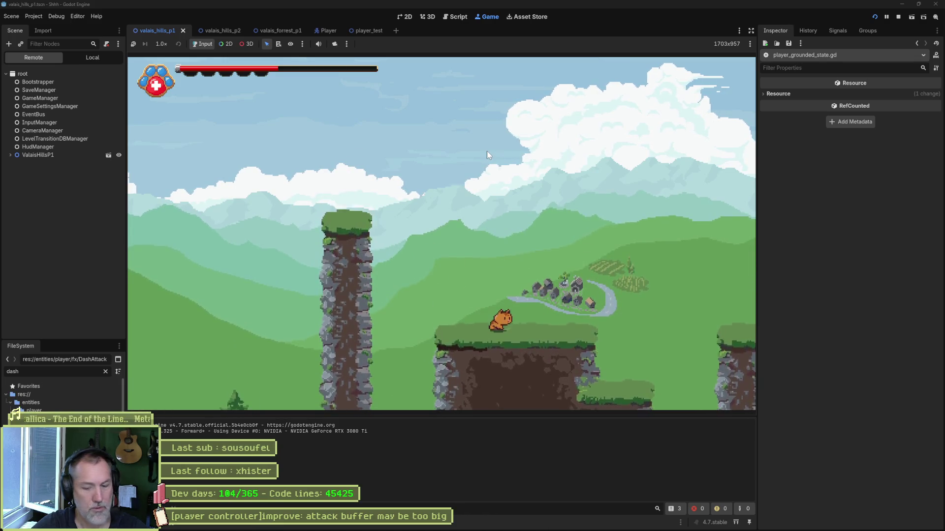
pyautogui.press('F8')
pyautogui.click(511, 524)
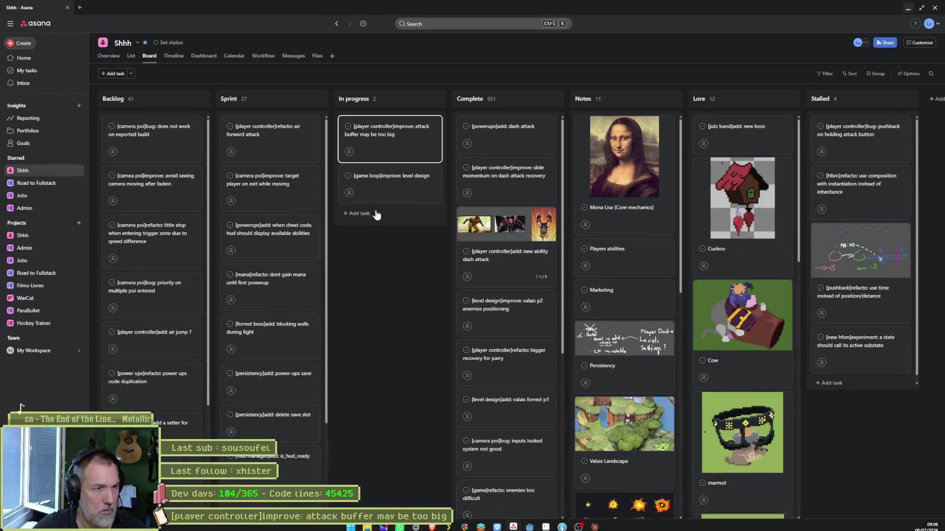
# Create the Sprint card '[player controller]add: wall jump fx', hide the browser and relaunch the game.
pyautogui.click(306, 99)
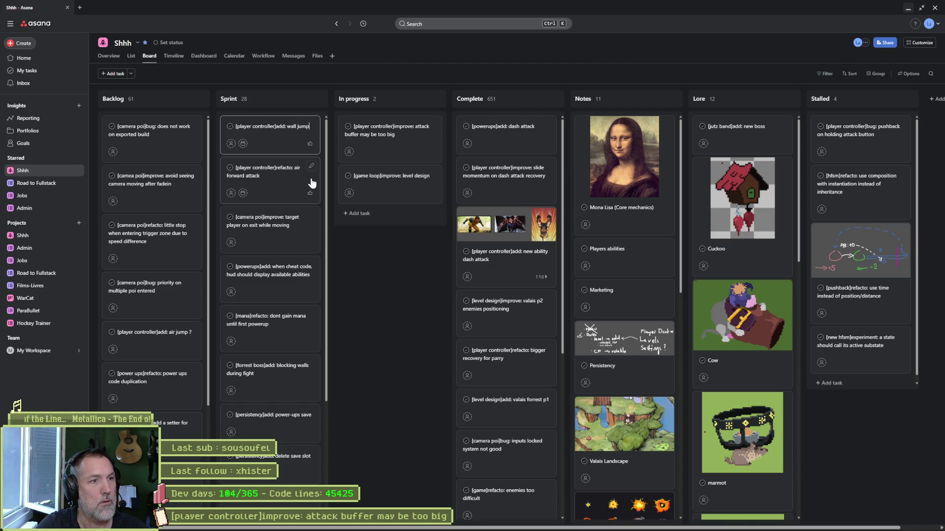
pyautogui.write(' fx')
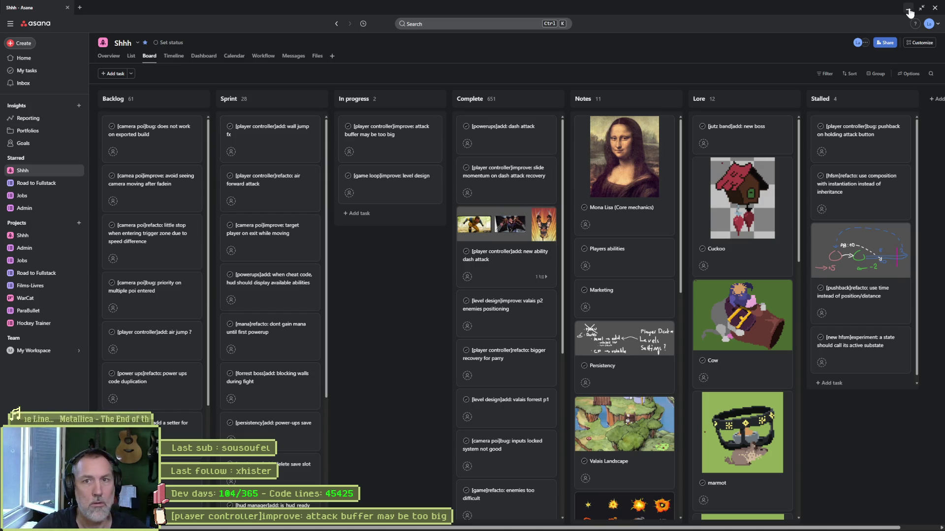
pyautogui.click(908, 9)
pyautogui.press('F5')
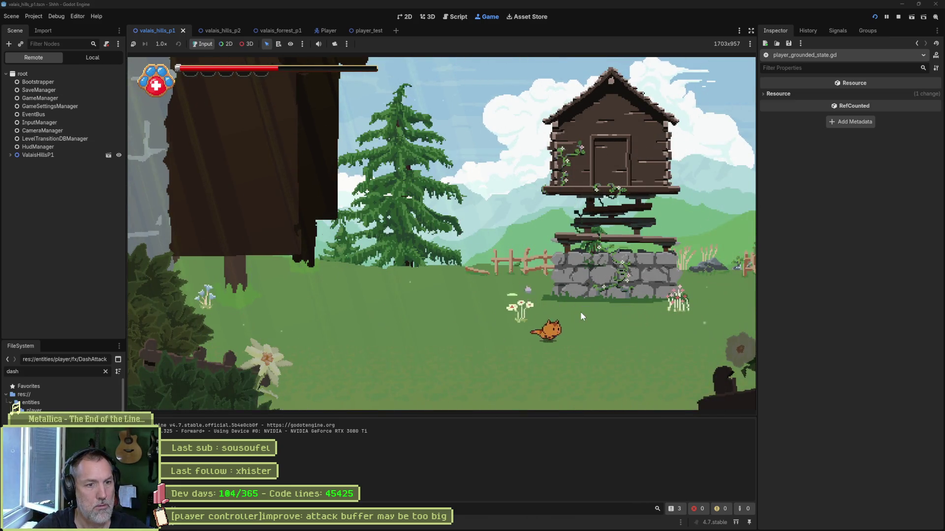
# Run, jump and dash the cat past the barn and cross rock out to the rock pillars.
pyautogui.press('Right')
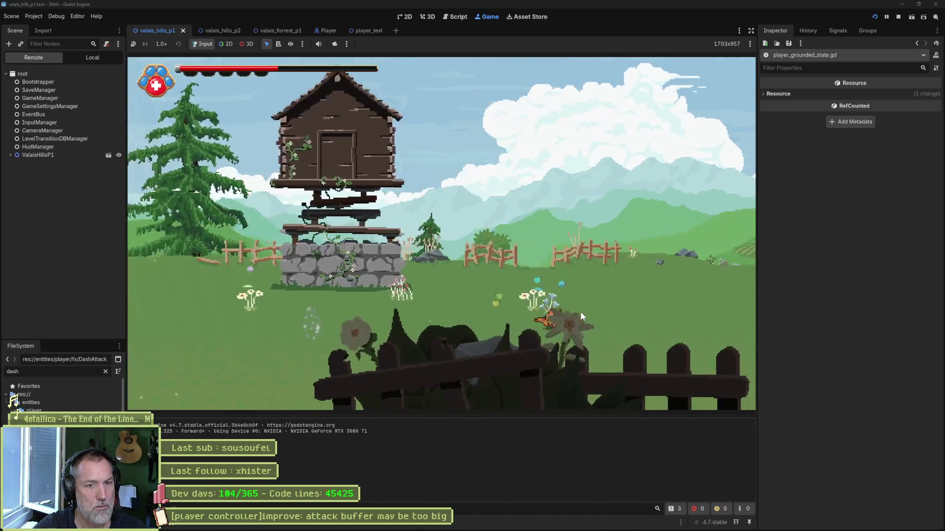
pyautogui.press('space')
pyautogui.press('space')
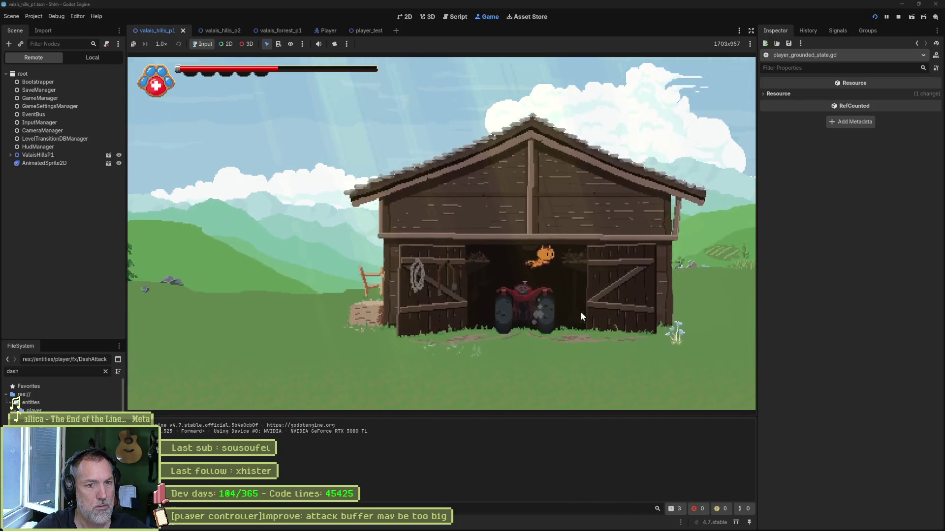
pyautogui.press('shift')
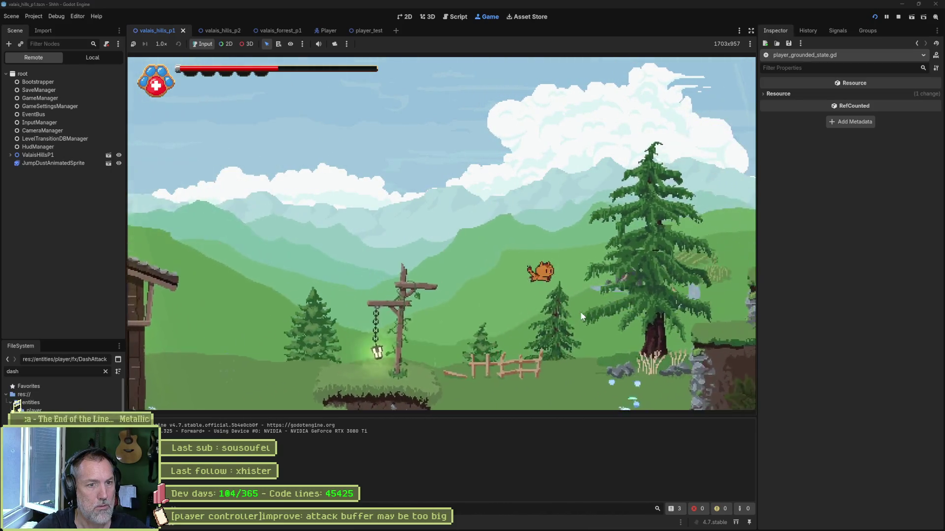
pyautogui.press('space')
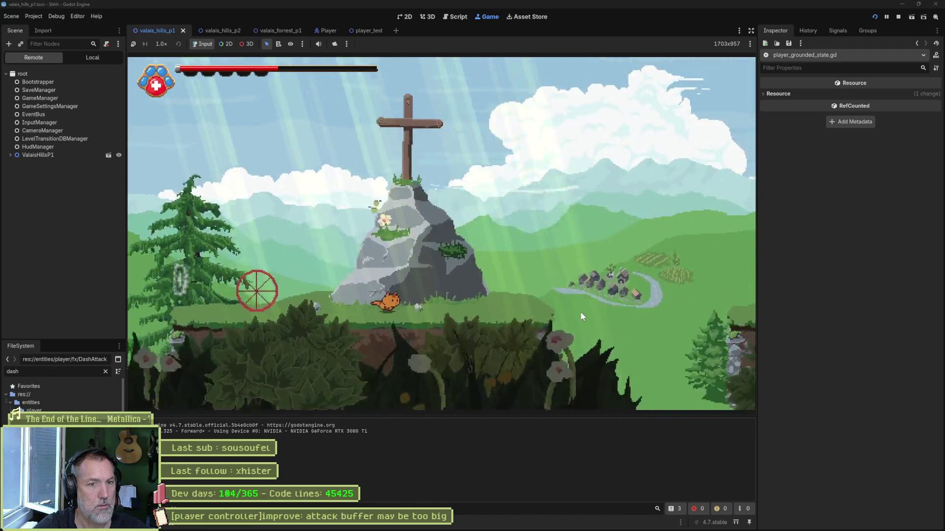
pyautogui.press('space')
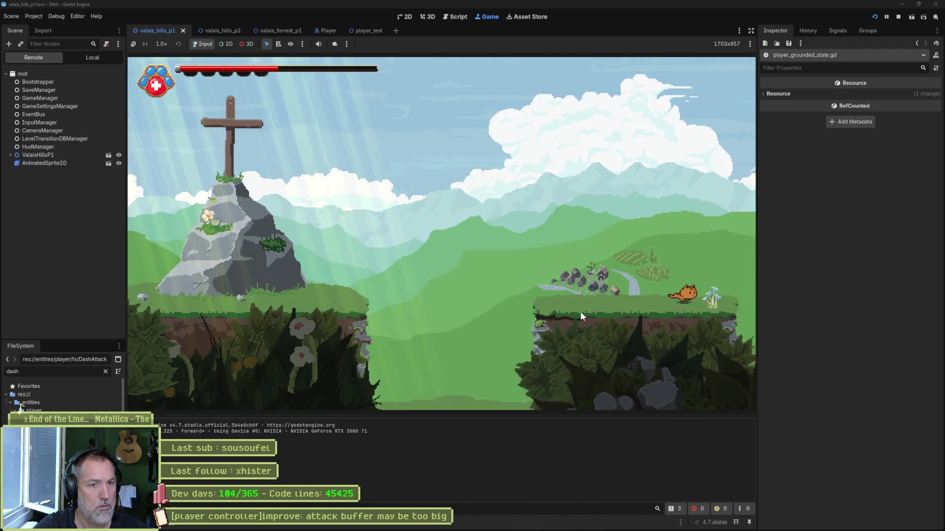
pyautogui.press('space')
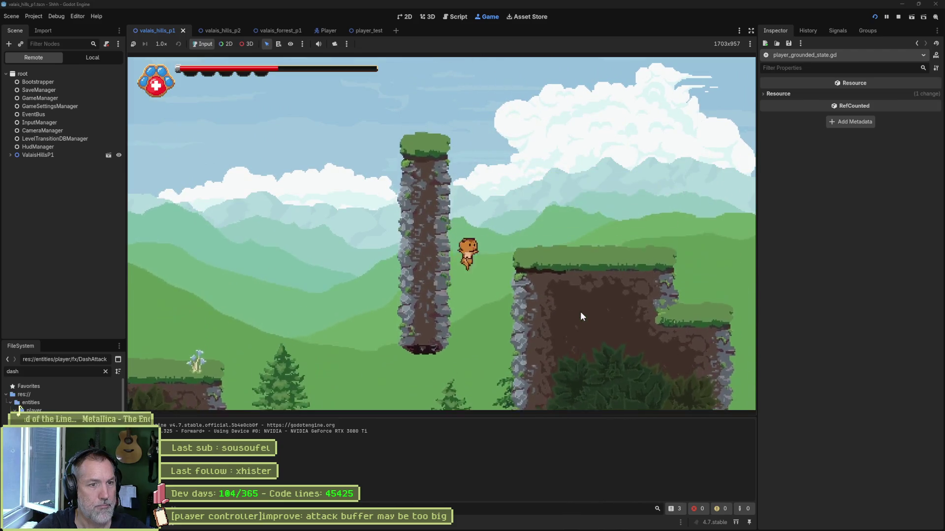
pyautogui.press('shift')
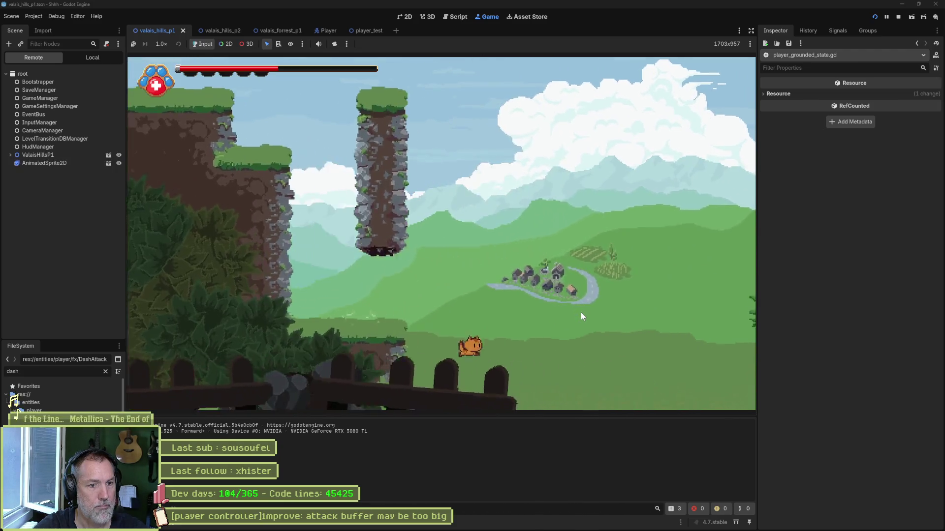
pyautogui.press('Right')
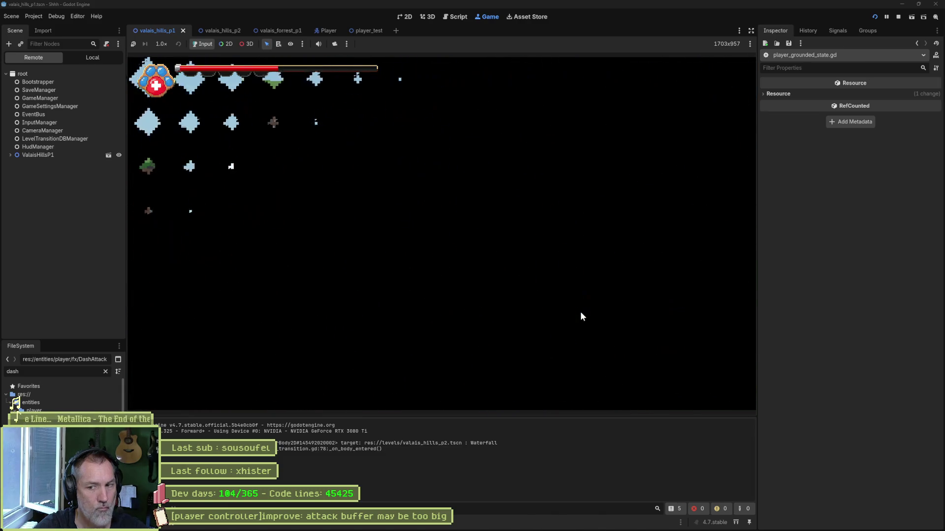
# Sword-swing, burrow and leap across the ledges, sliding back and forth along the left ledge.
pyautogui.press('Right')
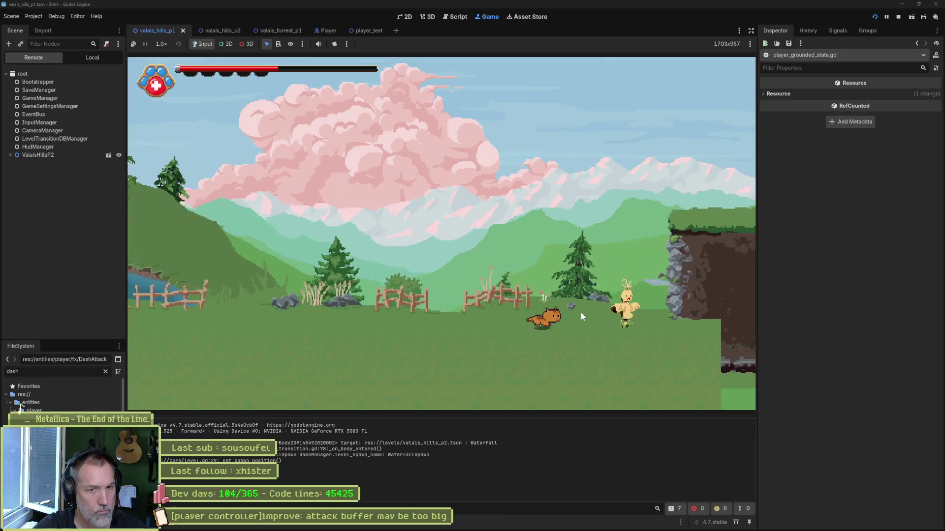
pyautogui.press('Right')
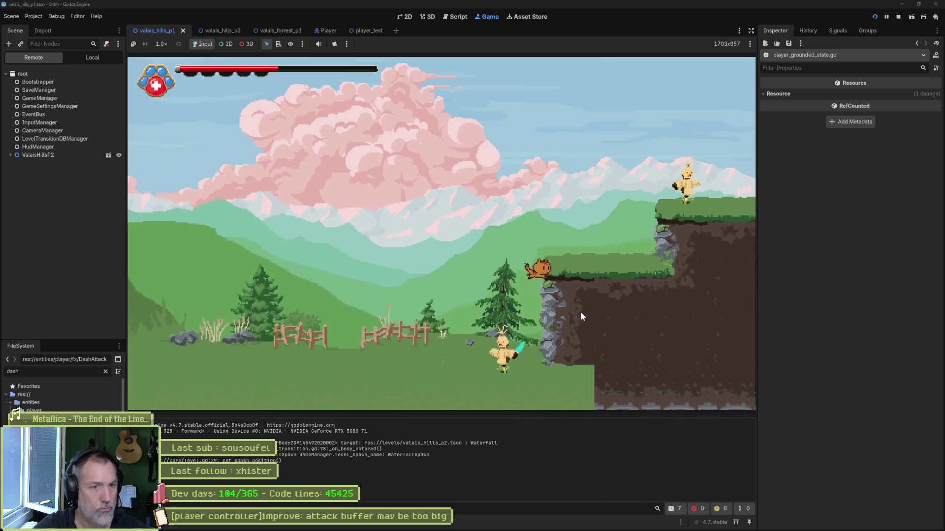
pyautogui.press('space')
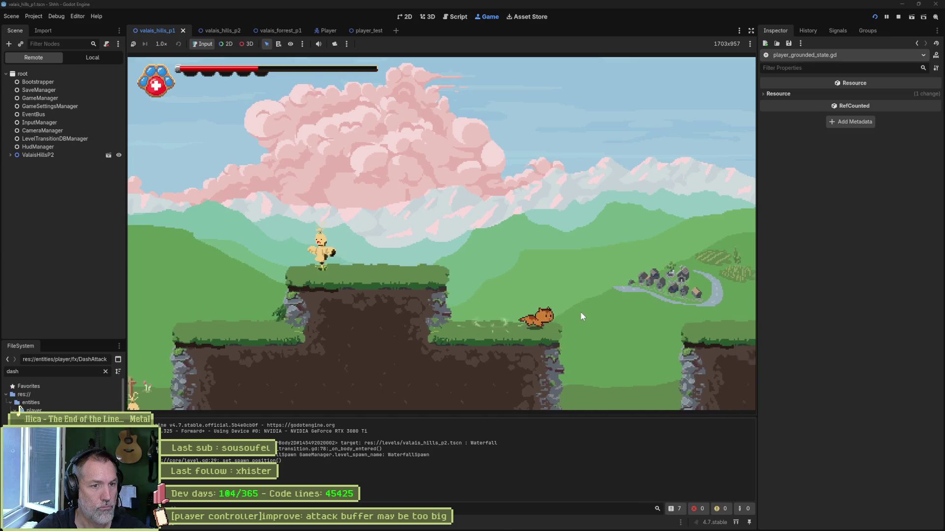
pyautogui.press('space')
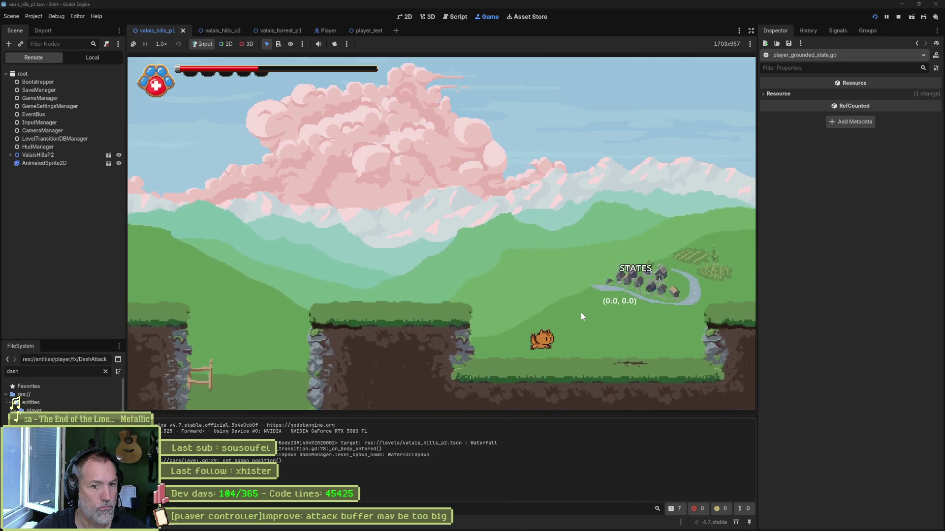
pyautogui.press('Right')
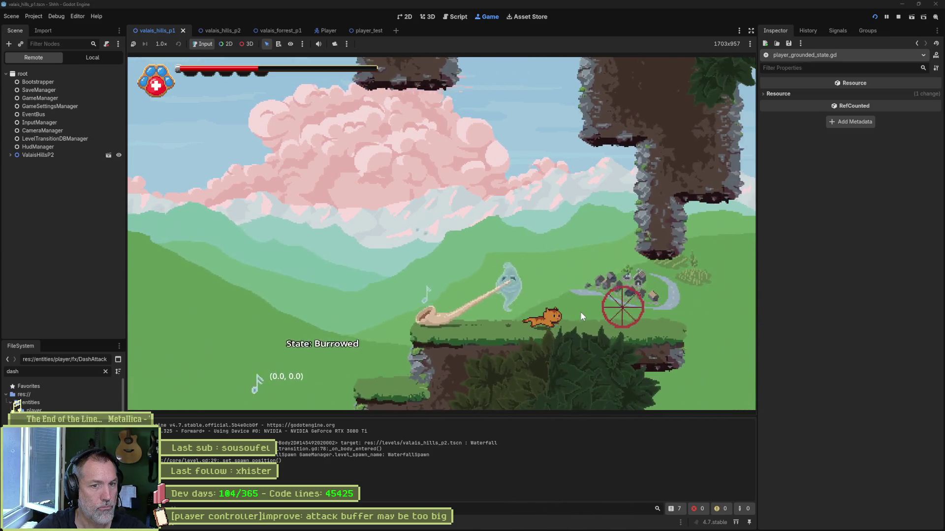
pyautogui.press('Right')
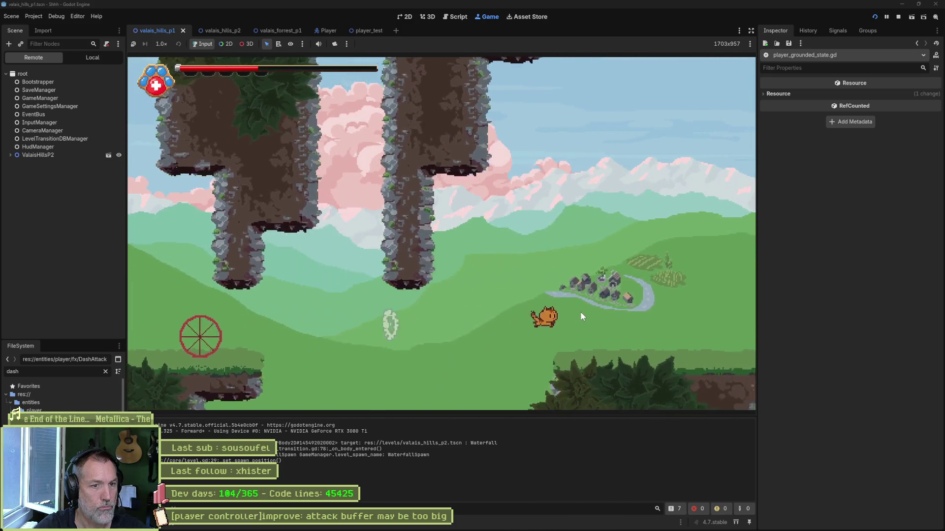
pyautogui.press('Left')
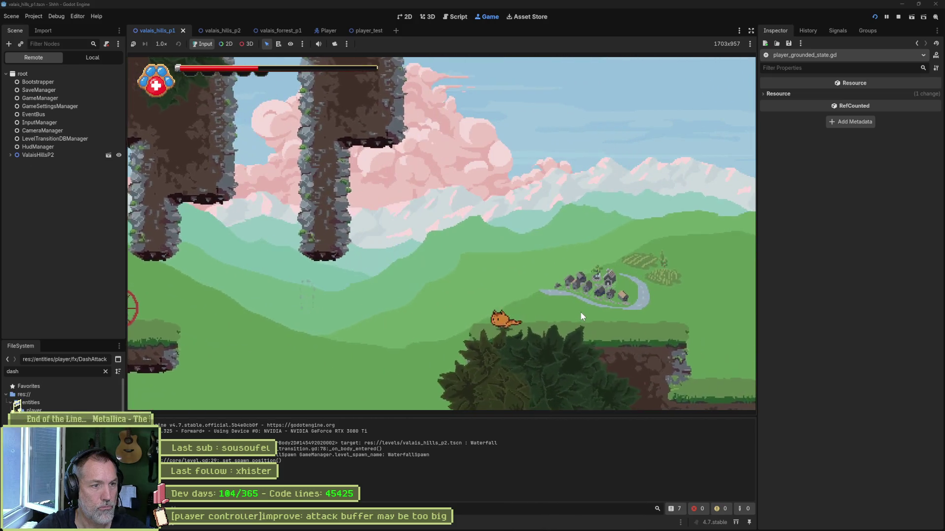
pyautogui.press('space')
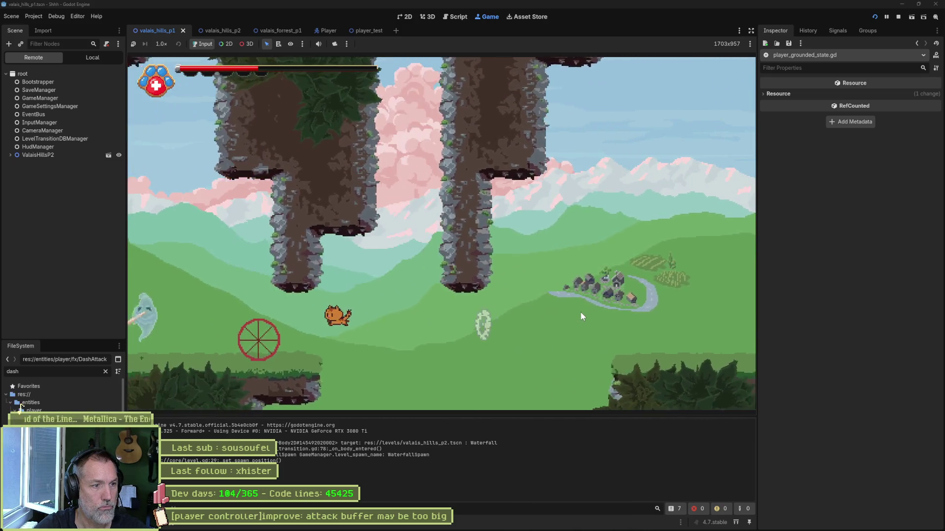
pyautogui.press('Left')
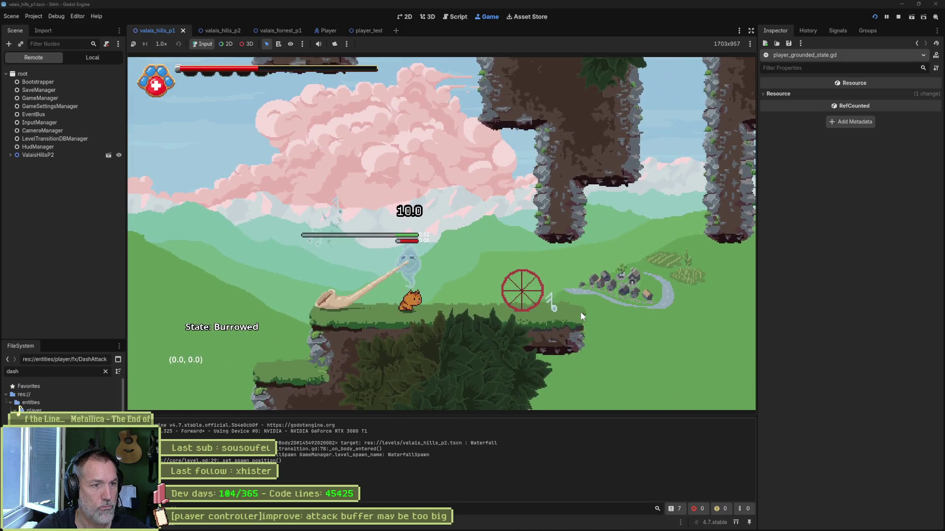
pyautogui.press('Left')
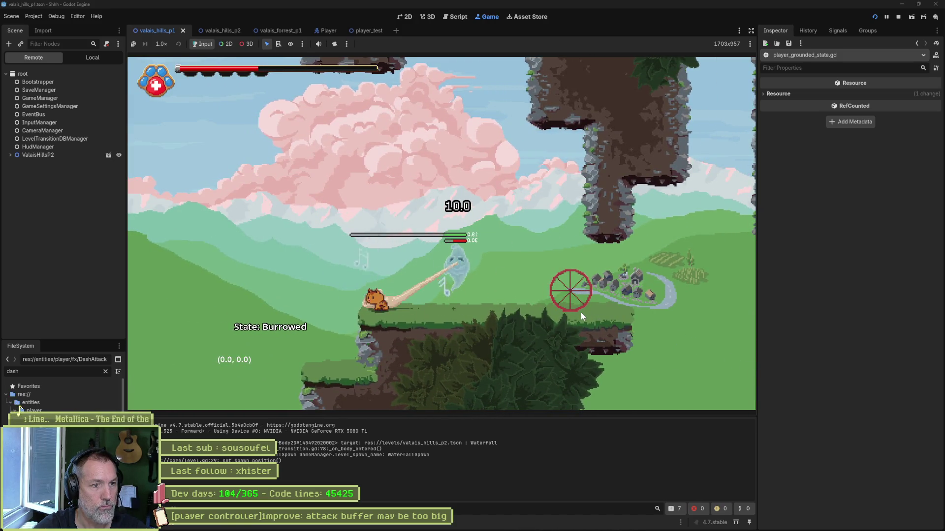
pyautogui.press('Left')
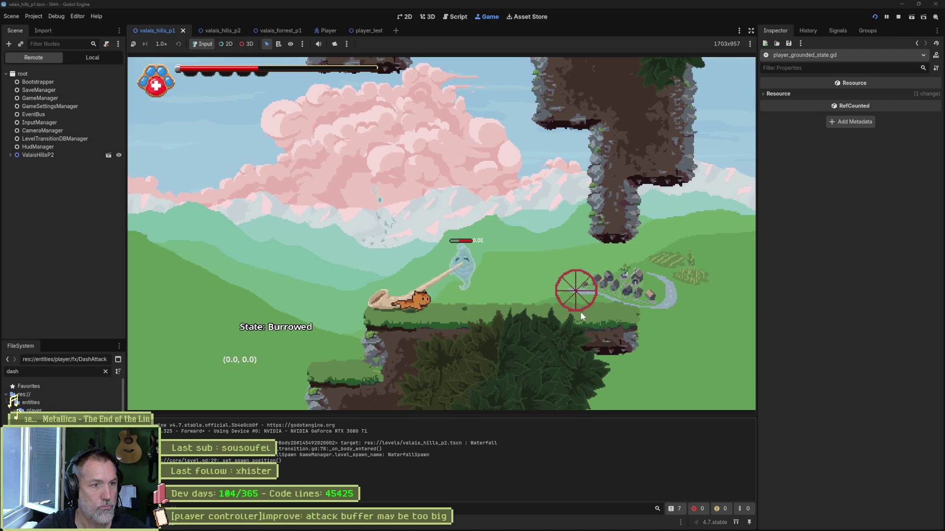
pyautogui.press('Right')
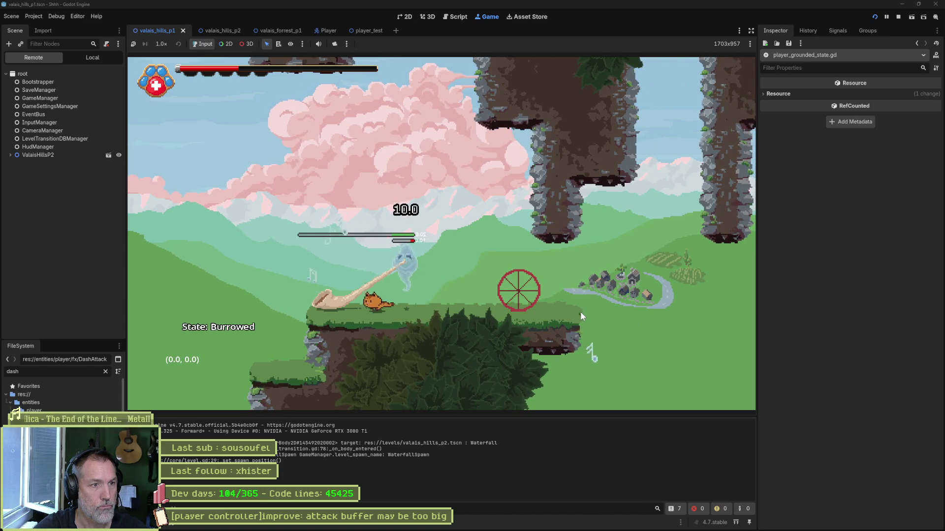
pyautogui.press('Left')
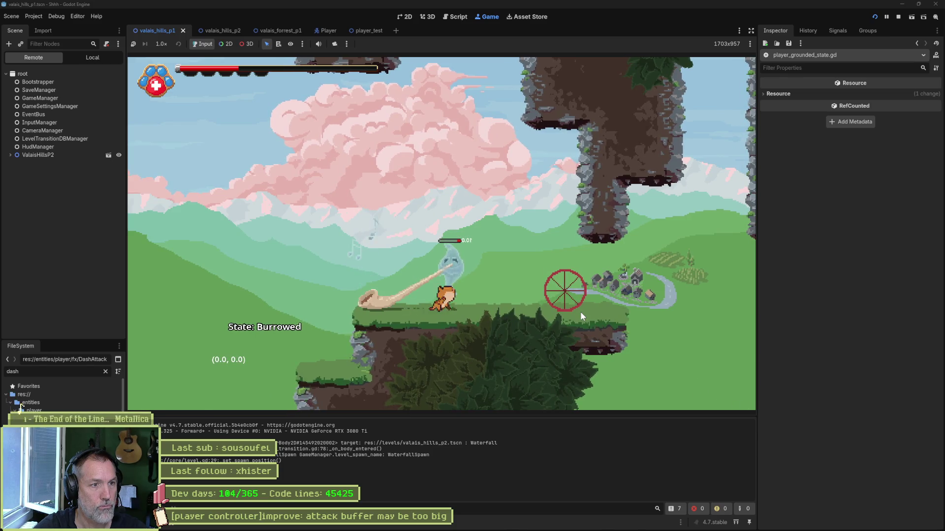
# Climb past the rock pillars and pink tree, wall-slide, burrow and air-dash into valais_hills_p2.
pyautogui.press('Right')
pyautogui.press('space')
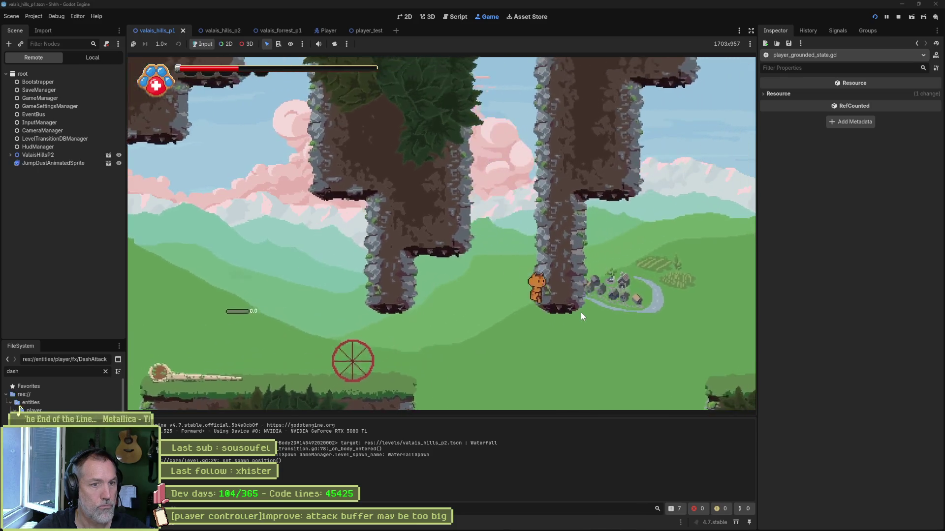
pyautogui.press('space')
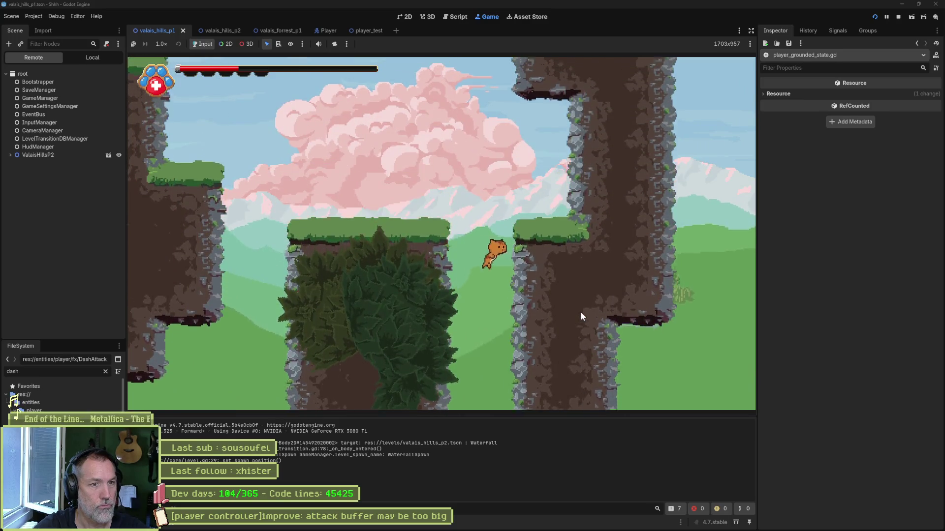
pyautogui.press('Left')
pyautogui.press('Left')
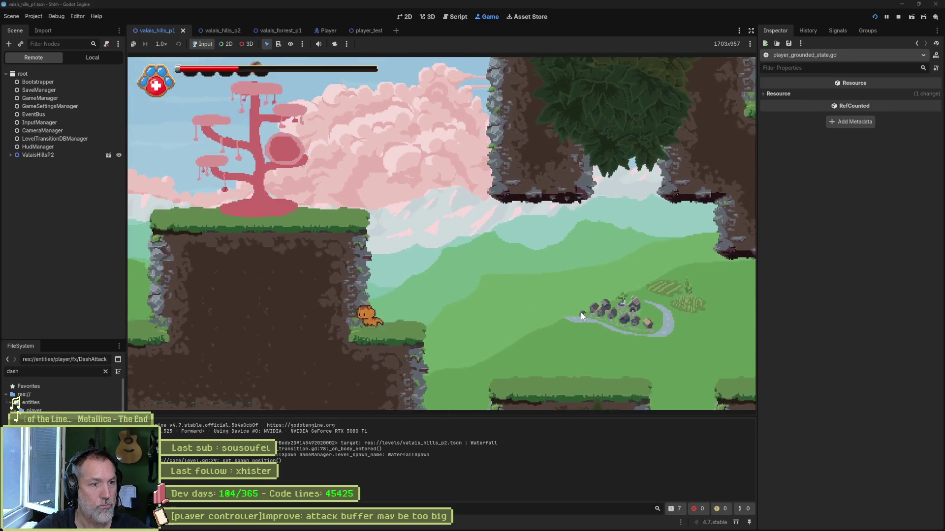
pyautogui.press('space')
pyautogui.press('Left')
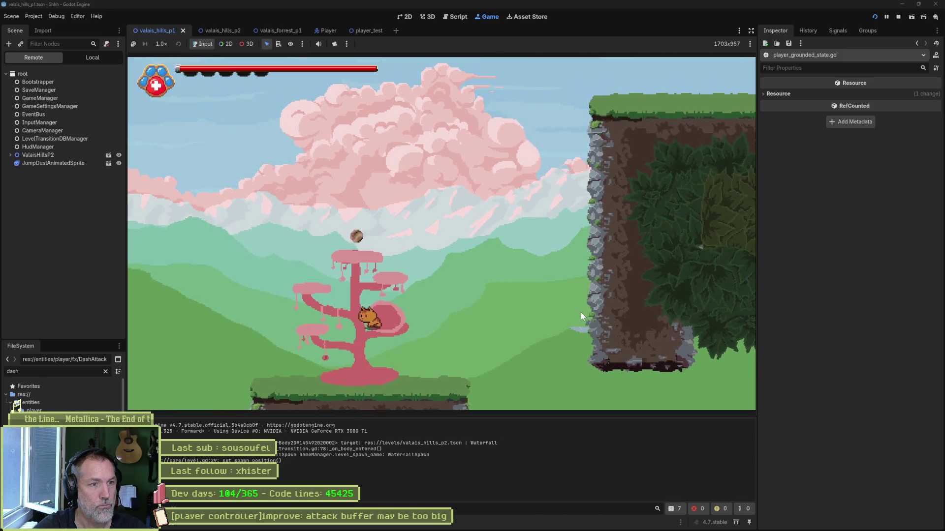
pyautogui.press('space')
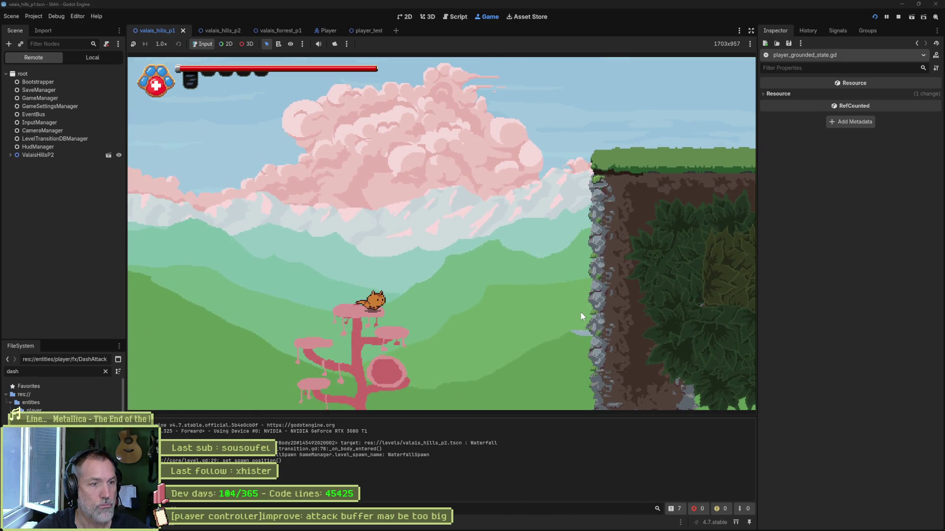
pyautogui.press('Right')
pyautogui.press('space')
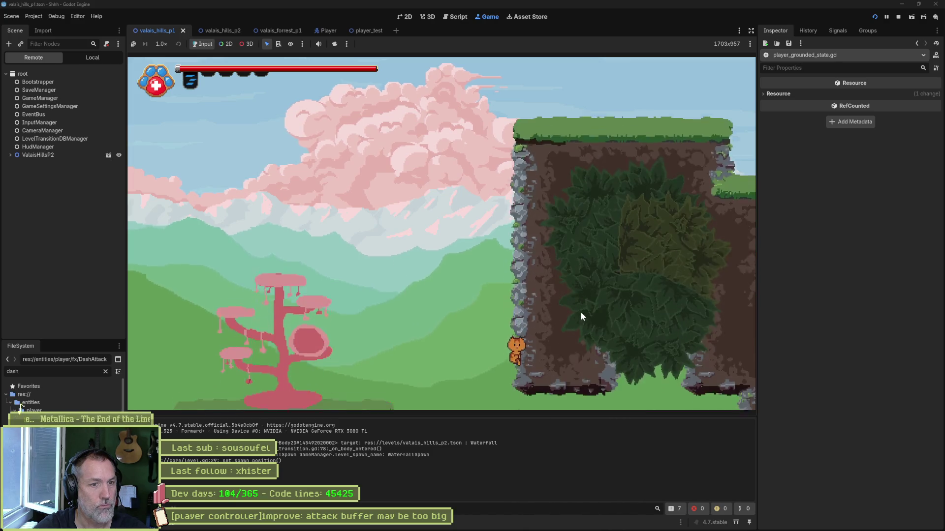
pyautogui.press('Left')
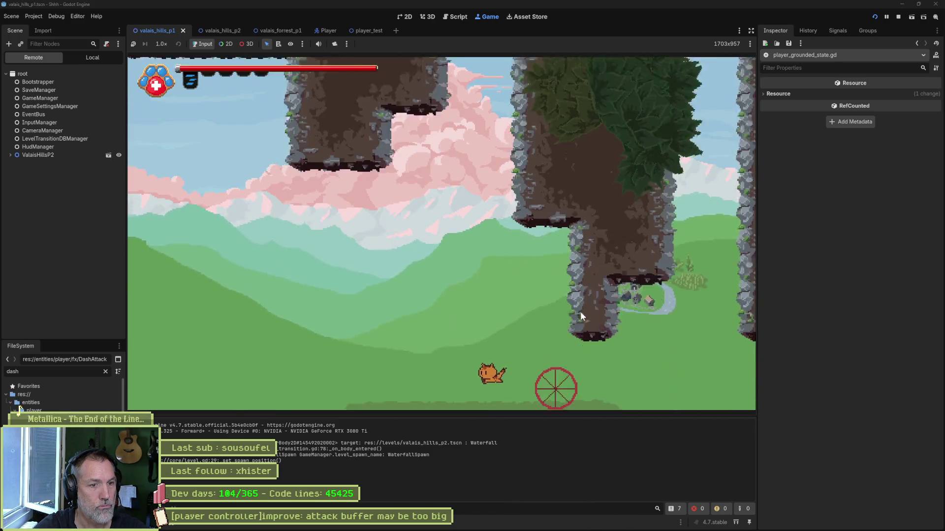
pyautogui.press('Down')
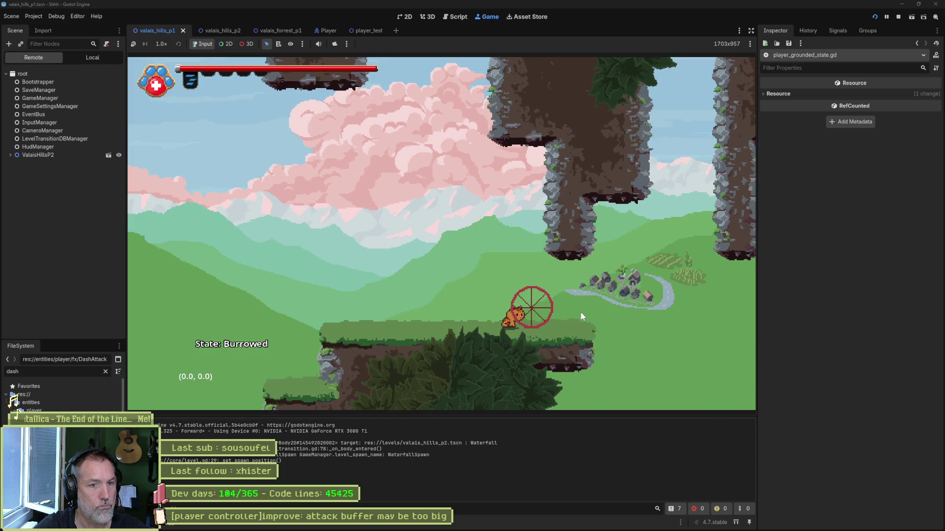
pyautogui.press('space')
pyautogui.press('shift')
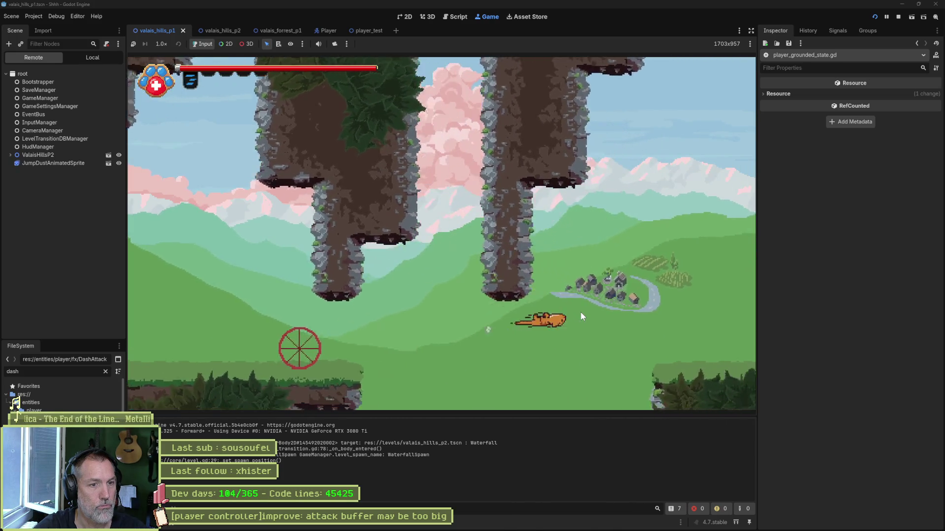
pyautogui.press('Right')
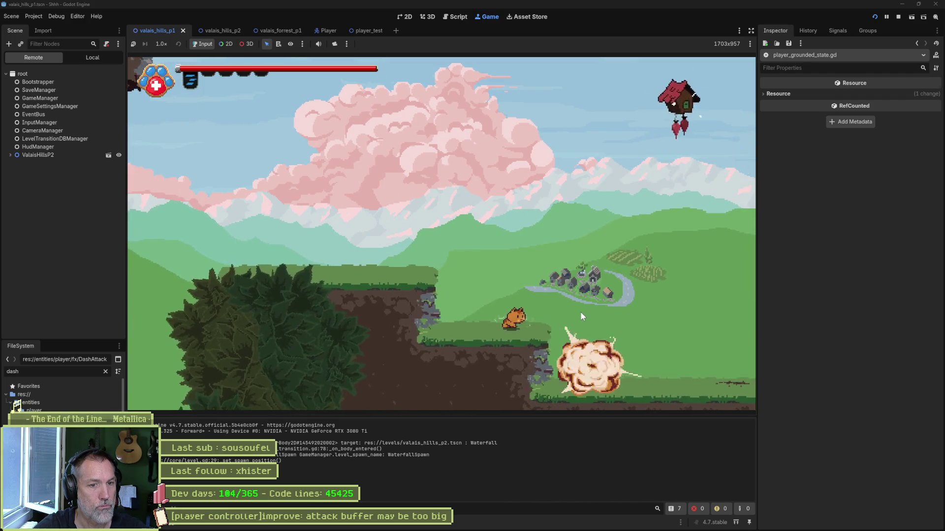
# Approach and attack the chicken enemy from the ledge base, then stop the game.
pyautogui.press('Left')
pyautogui.press('space')
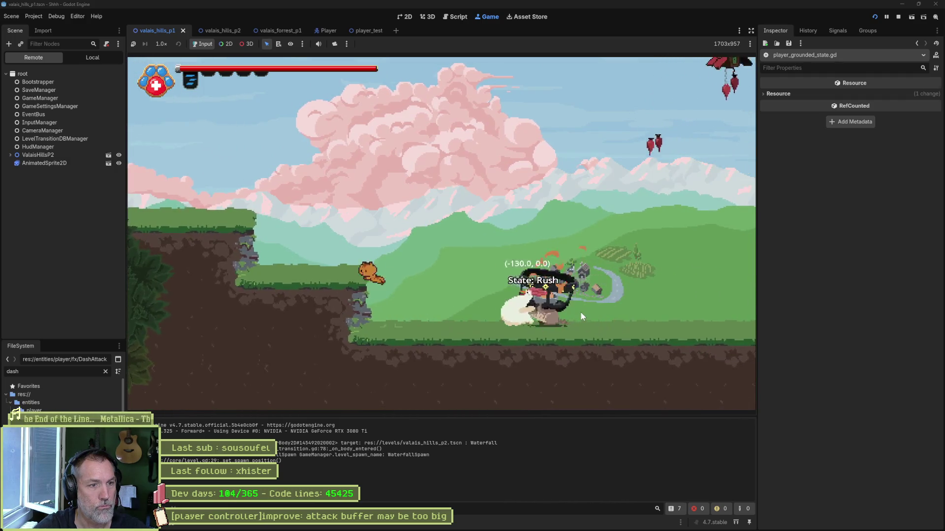
pyautogui.press('Right')
pyautogui.press('space')
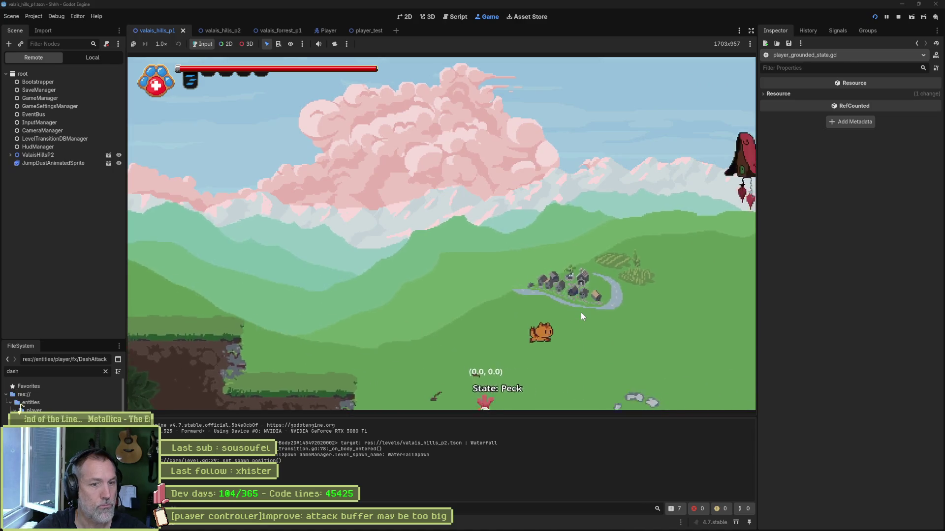
pyautogui.press('space')
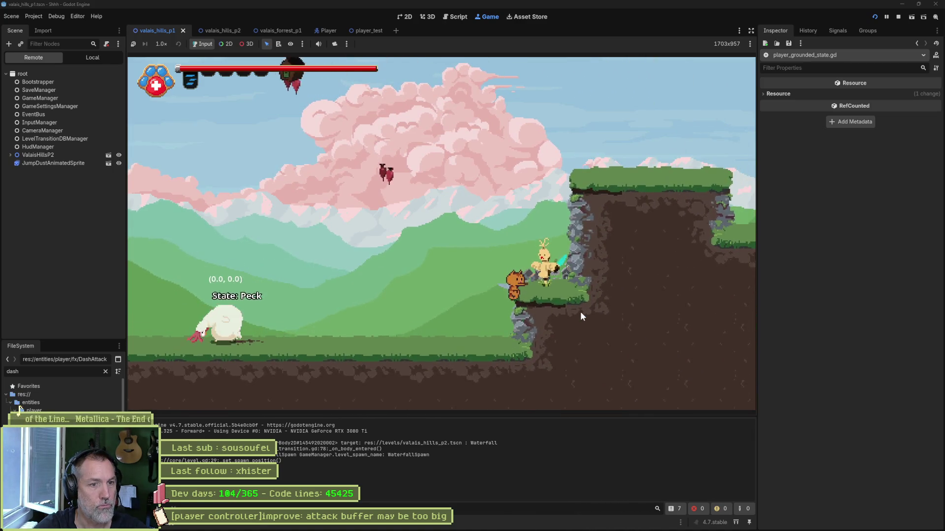
pyautogui.press('Left')
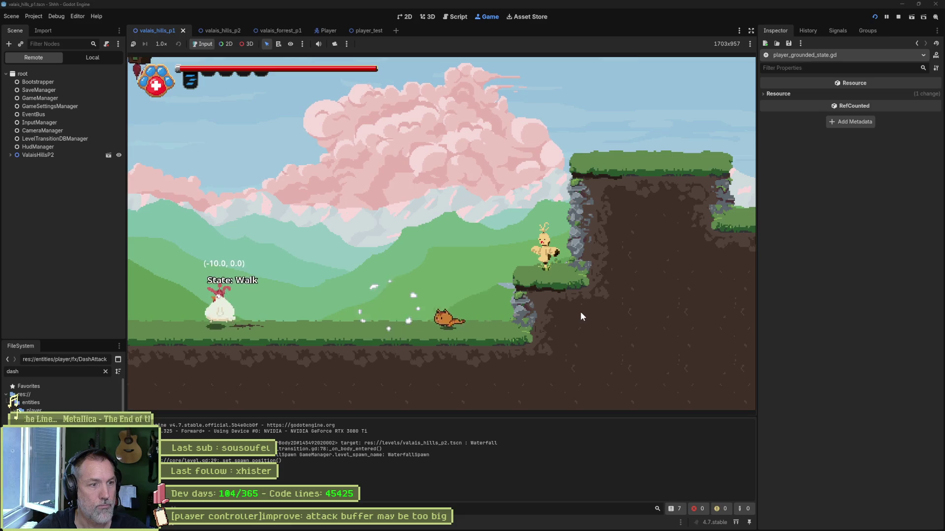
pyautogui.press('Left')
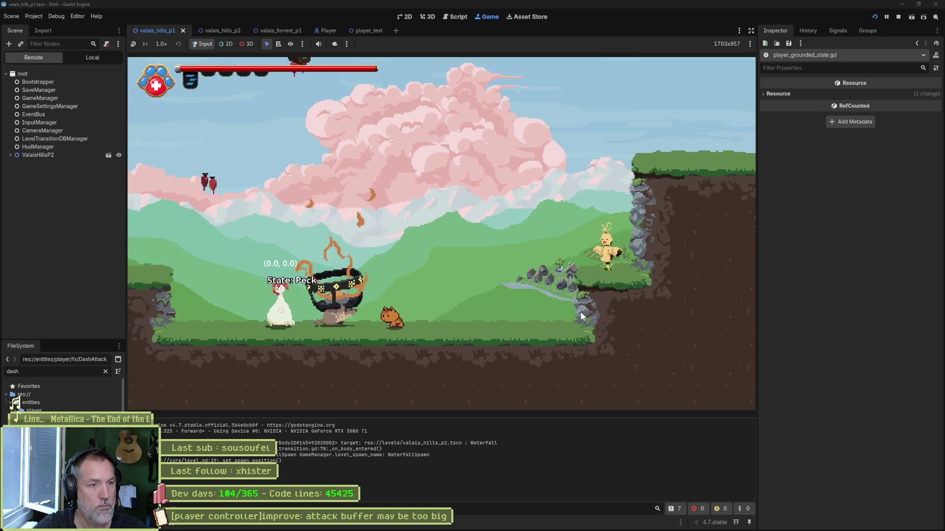
pyautogui.press('Right')
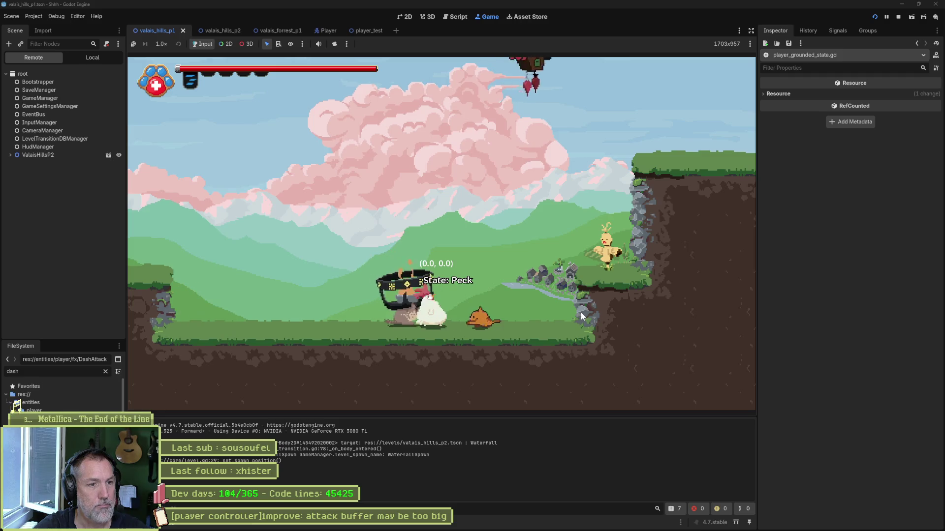
pyautogui.press('Right')
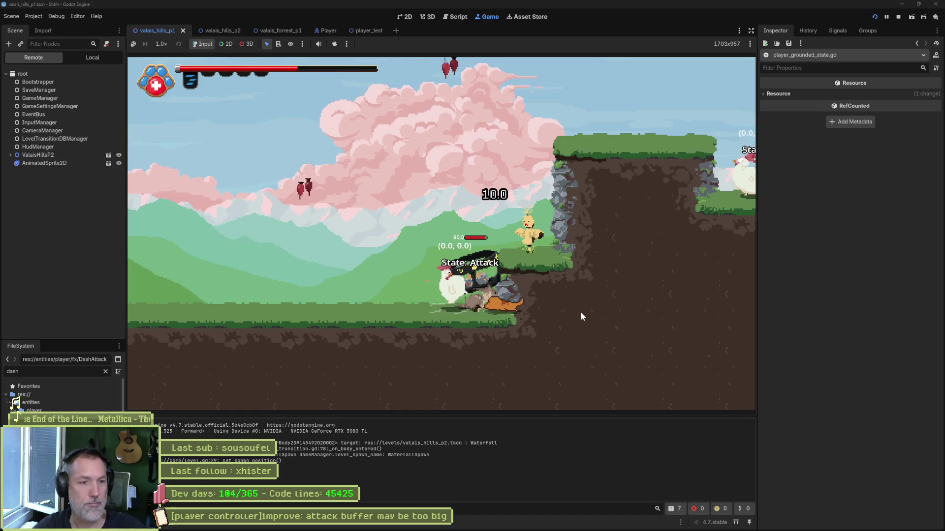
pyautogui.press('x')
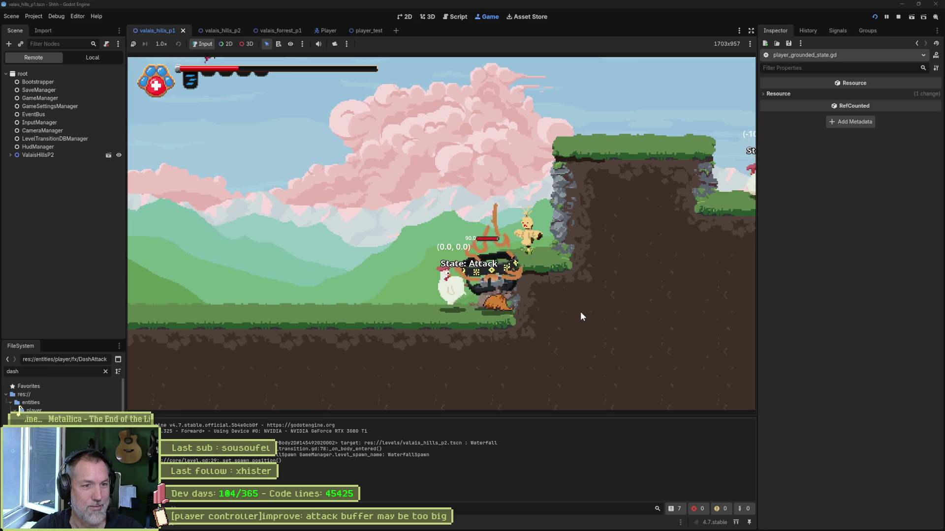
pyautogui.press('x')
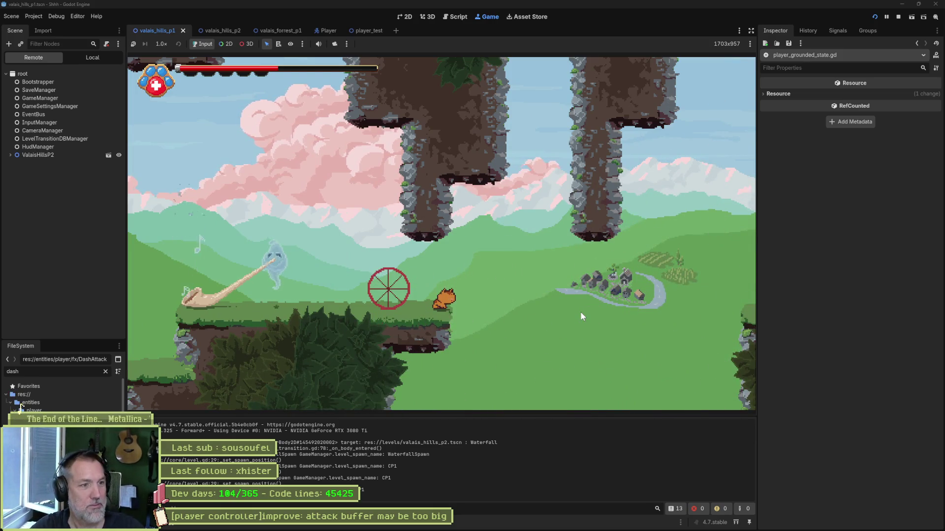
pyautogui.press('F8')
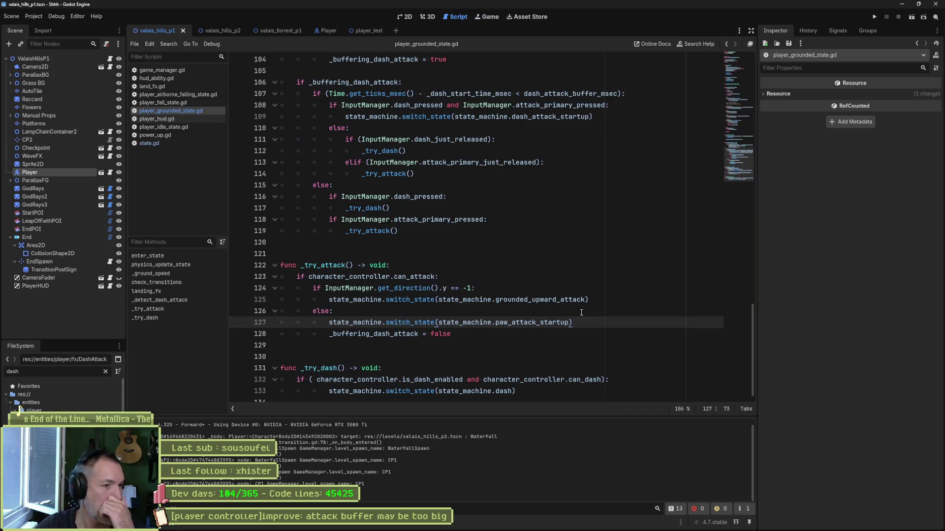
pyautogui.moveTo(513, 523)
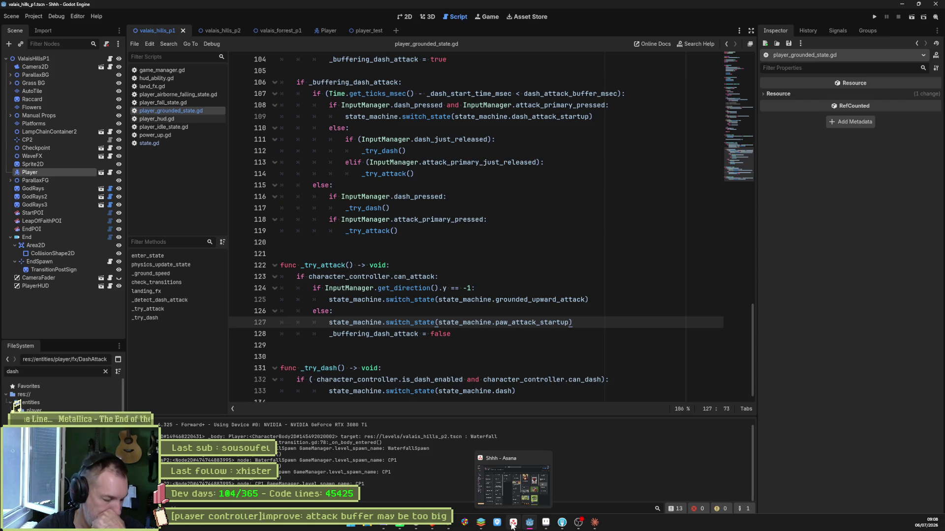
# Create a Sprint balance card about infinite hurt from chicken, cuckoo and marmot in hills p2 corners, then return to Godot.
pyautogui.click(513, 524)
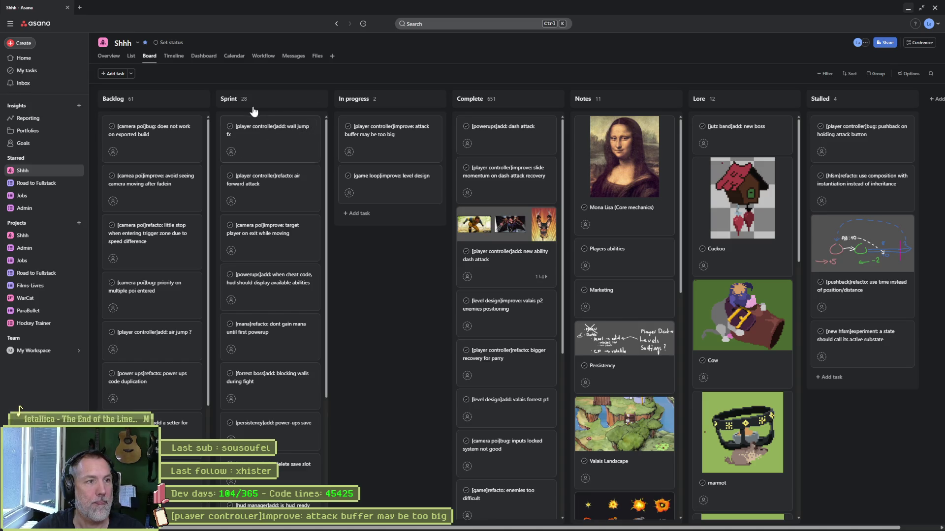
pyautogui.click(308, 99)
pyautogui.write('[balance]:')
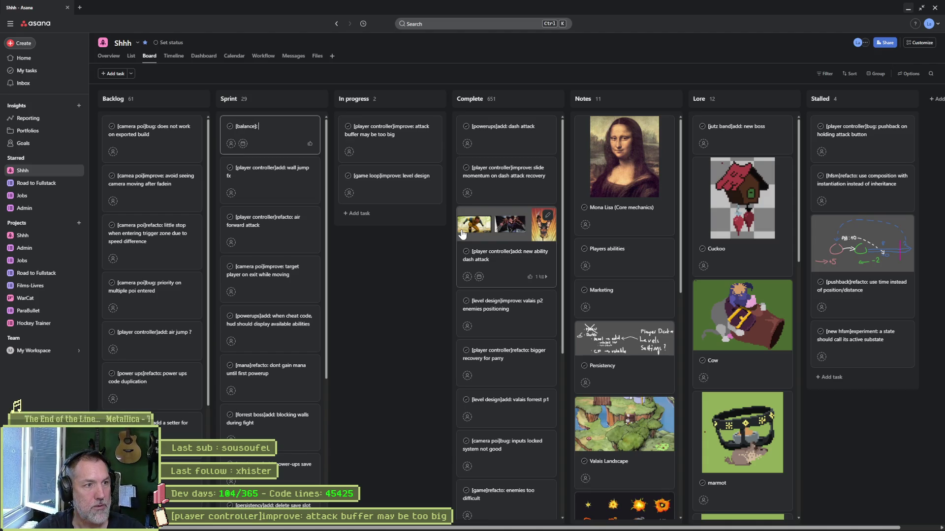
pyautogui.write(' in hills p2')
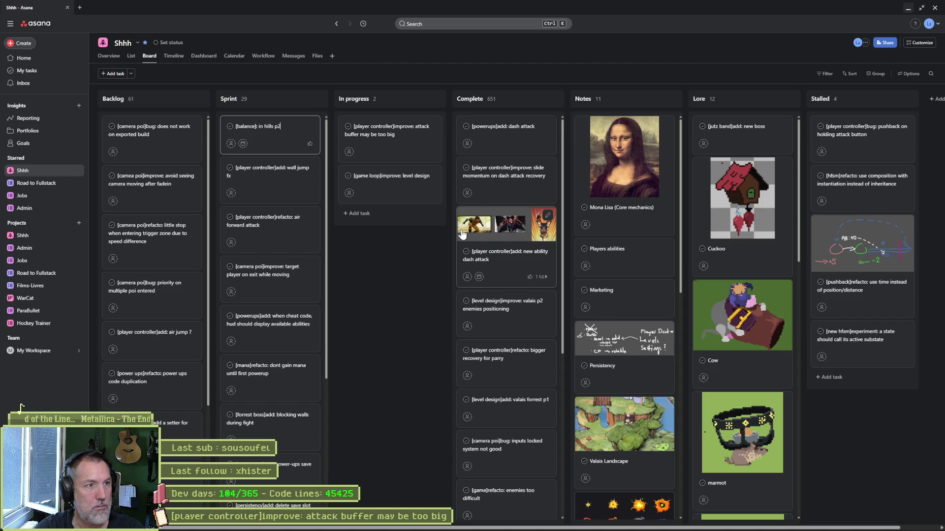
pyautogui.write(' got ')
pyautogui.write('loop')
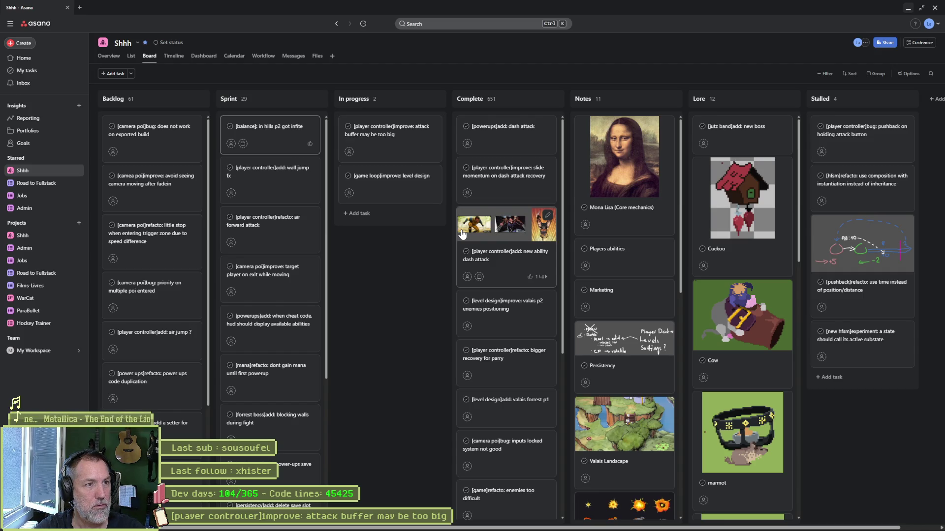
pyautogui.write('nite')
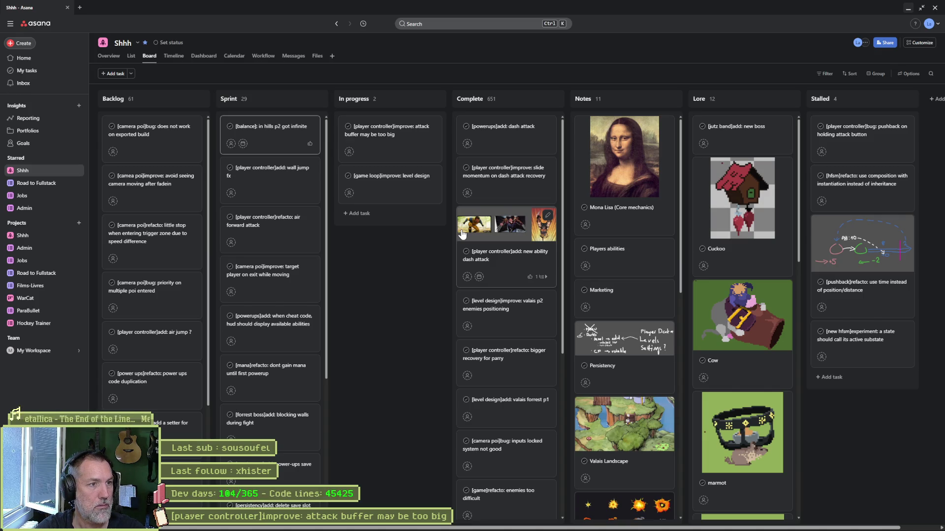
pyautogui.write(' hurt')
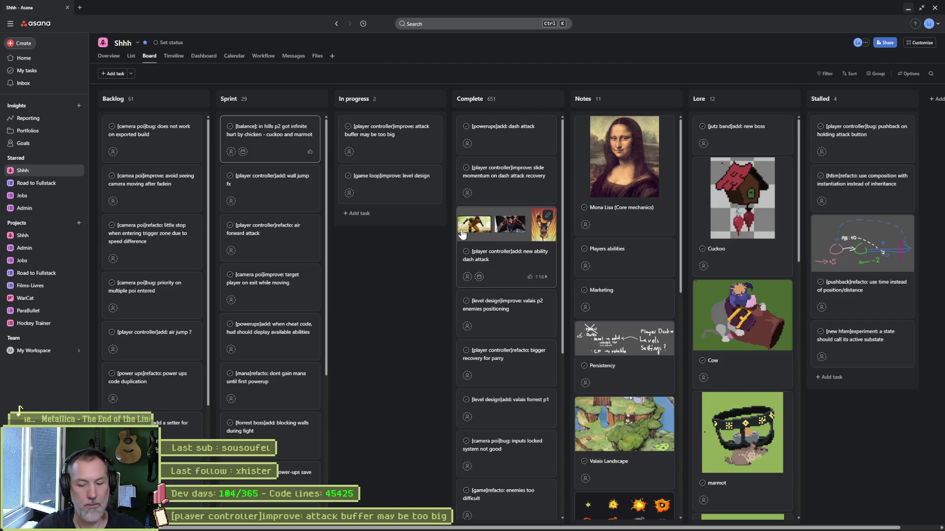
pyautogui.write('when in corner')
pyautogui.click(390, 282)
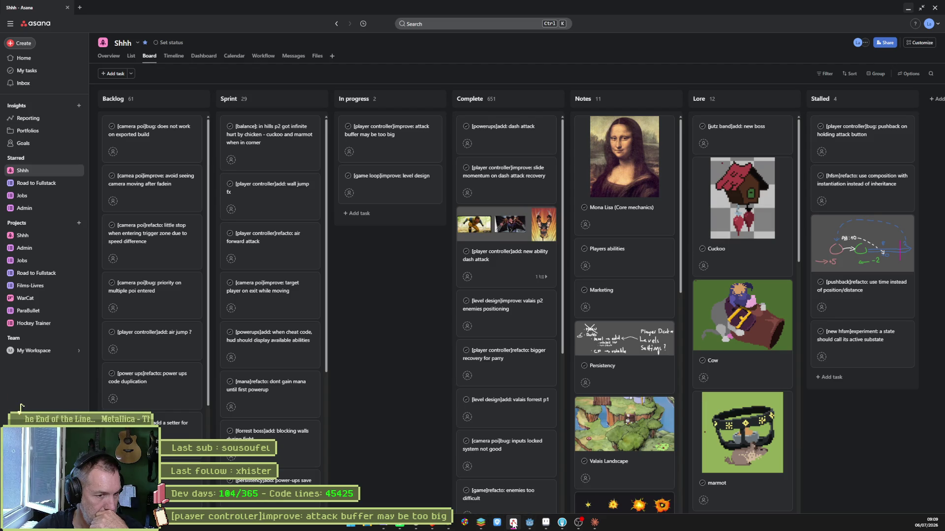
pyautogui.click(529, 523)
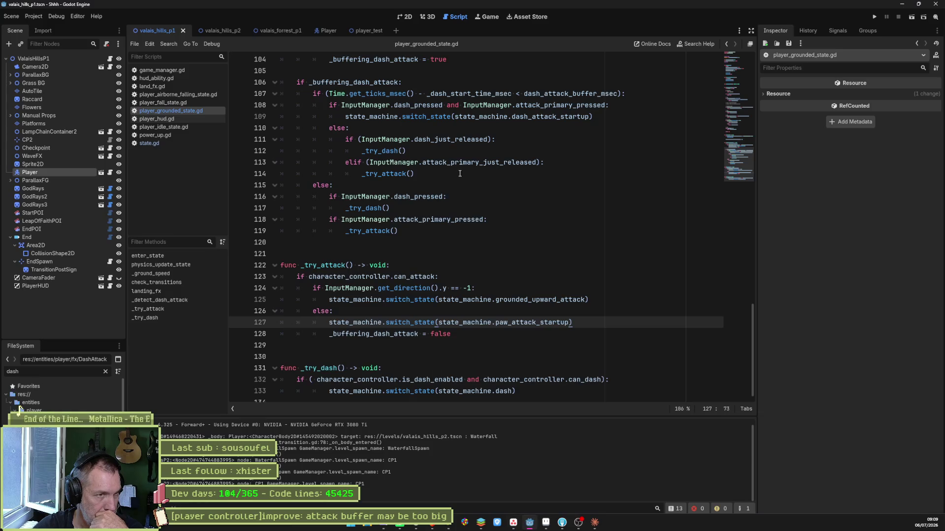
# In the 2D view, drag the Player right and then back near the level start.
pyautogui.click(407, 17)
pyautogui.scroll(-3, 443, 221)
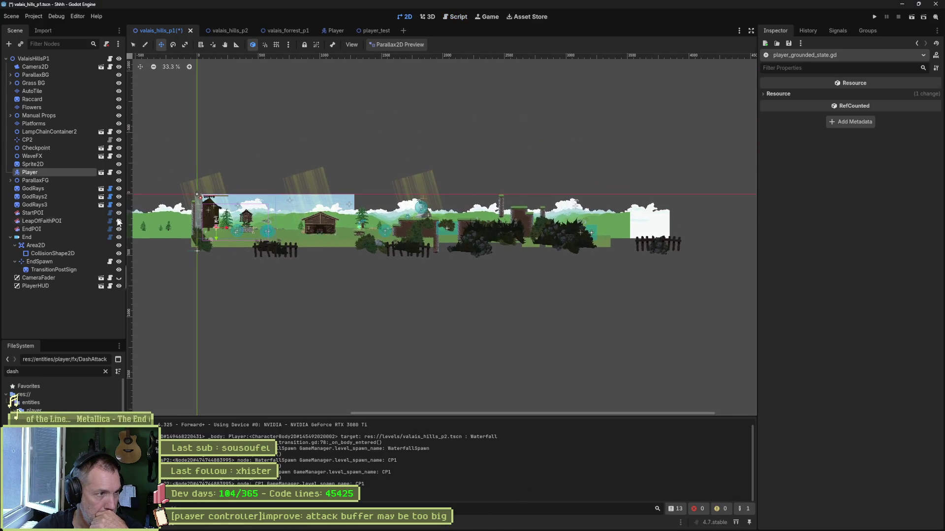
pyautogui.moveTo(253, 264); pyautogui.dragTo(602, 289)
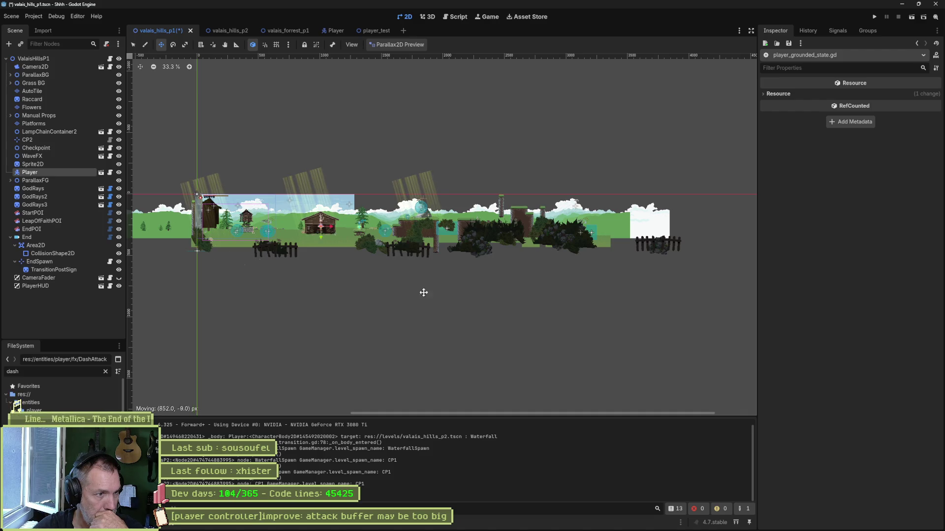
pyautogui.moveTo(603, 290); pyautogui.dragTo(335, 279)
# In valais_hills_p2, drag the Player node far right along the level and save-run the scene (F6).
pyautogui.click(228, 30)
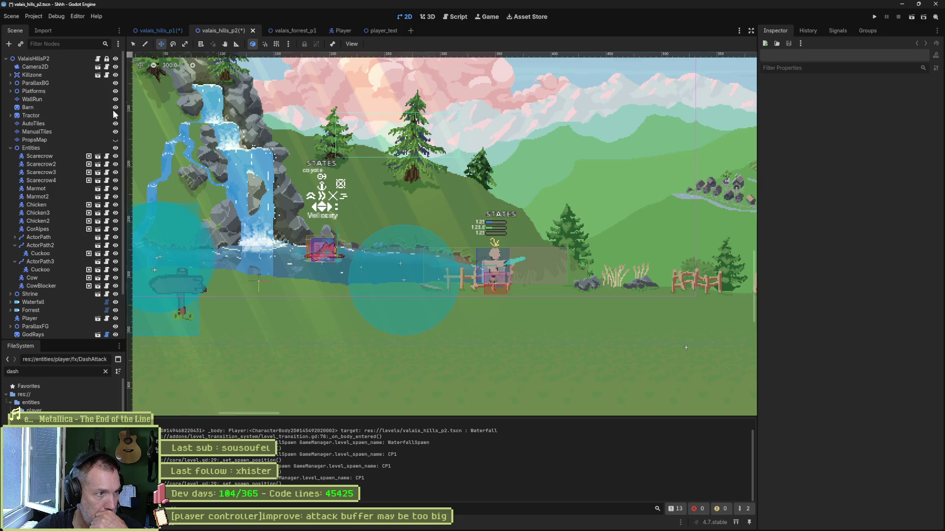
pyautogui.scroll(-3, 52, 191)
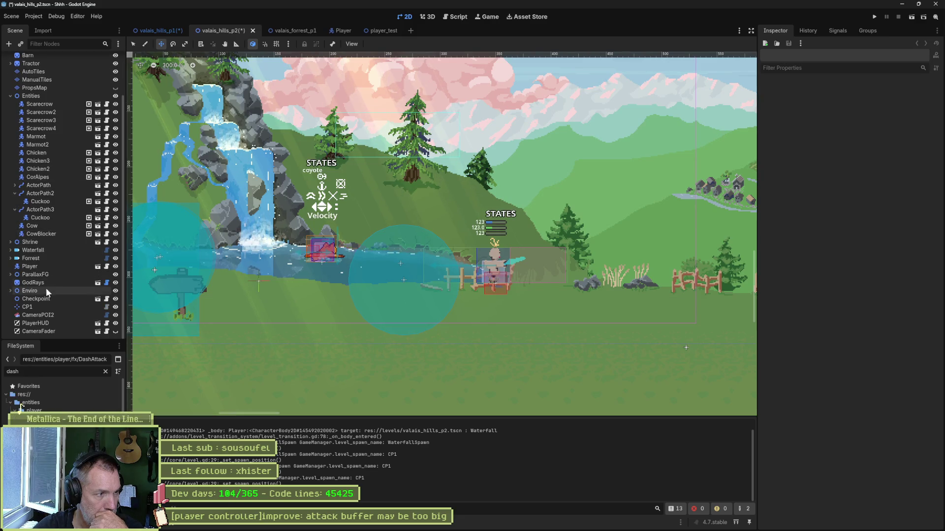
pyautogui.doubleClick(36, 266)
pyautogui.moveTo(398, 246); pyautogui.dragTo(541, 255)
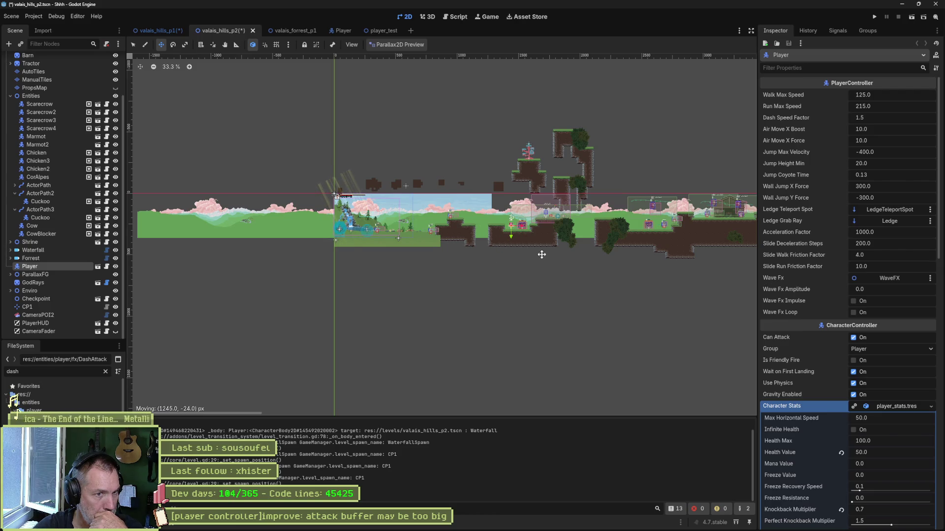
pyautogui.moveTo(542, 254); pyautogui.dragTo(640, 269)
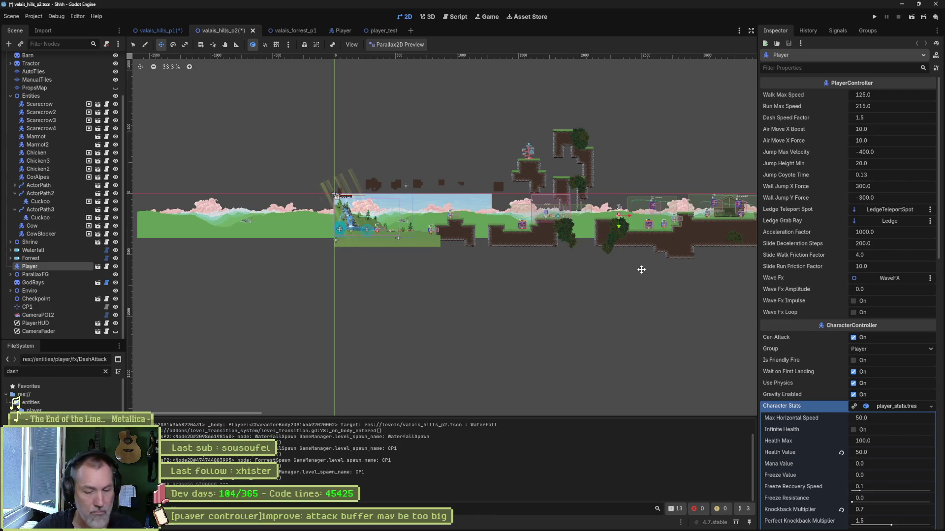
pyautogui.press('F6')
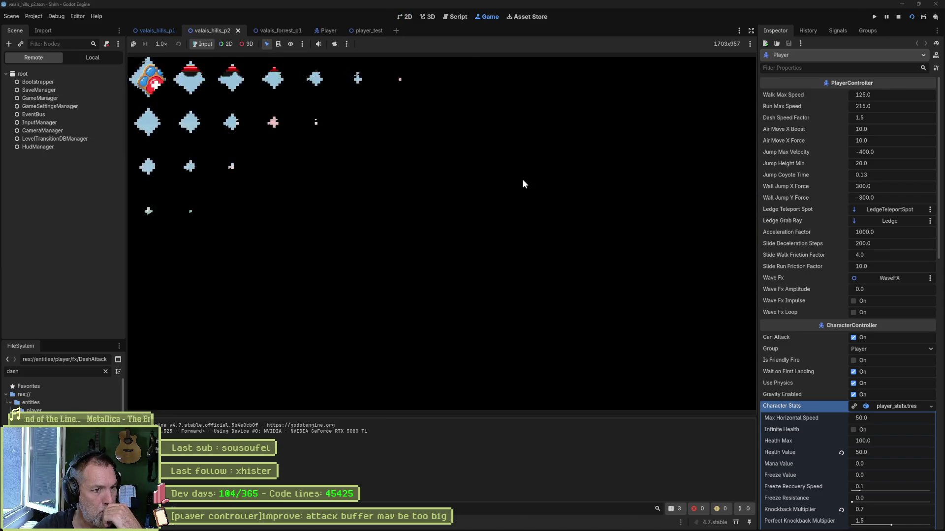
# Fight the pecking chicken and small creature with sword attacks, then stop the game.
pyautogui.press('Right')
pyautogui.press('Right')
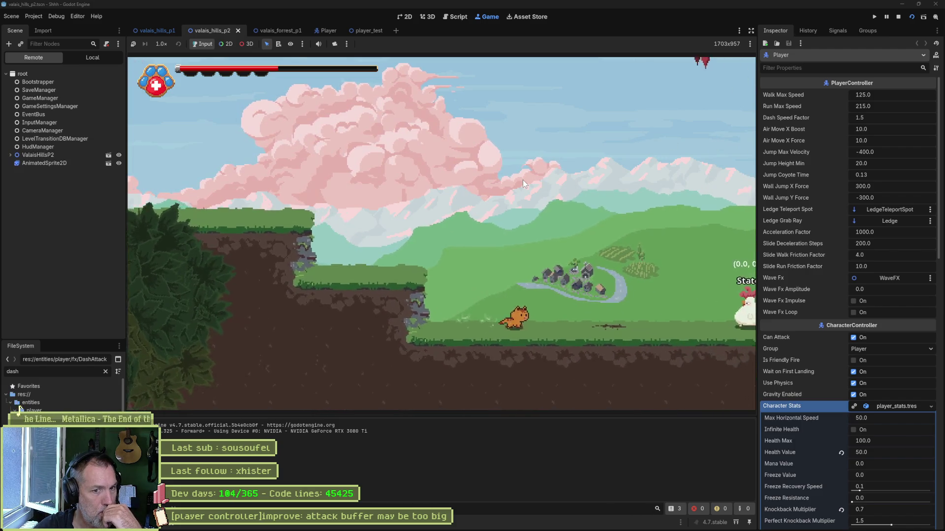
pyautogui.press('Left')
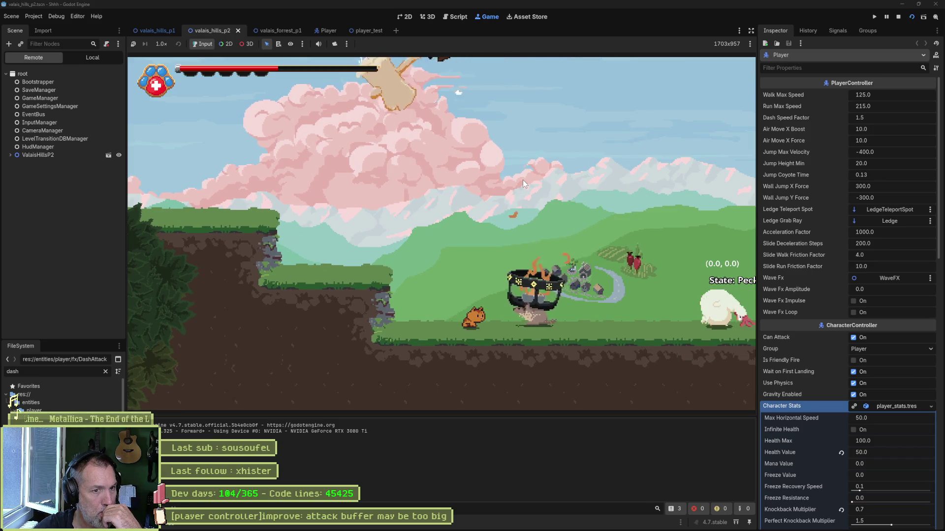
pyautogui.press('x')
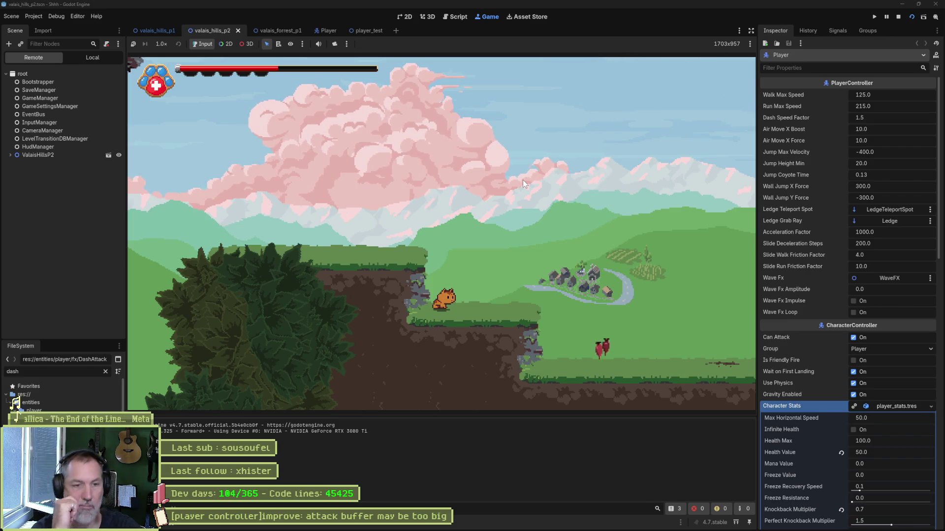
pyautogui.press('Right')
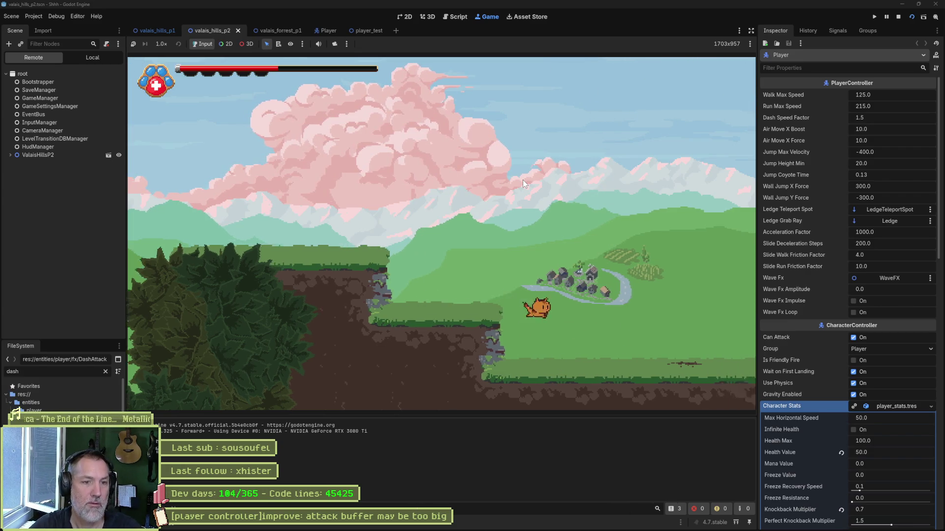
pyautogui.press('Right')
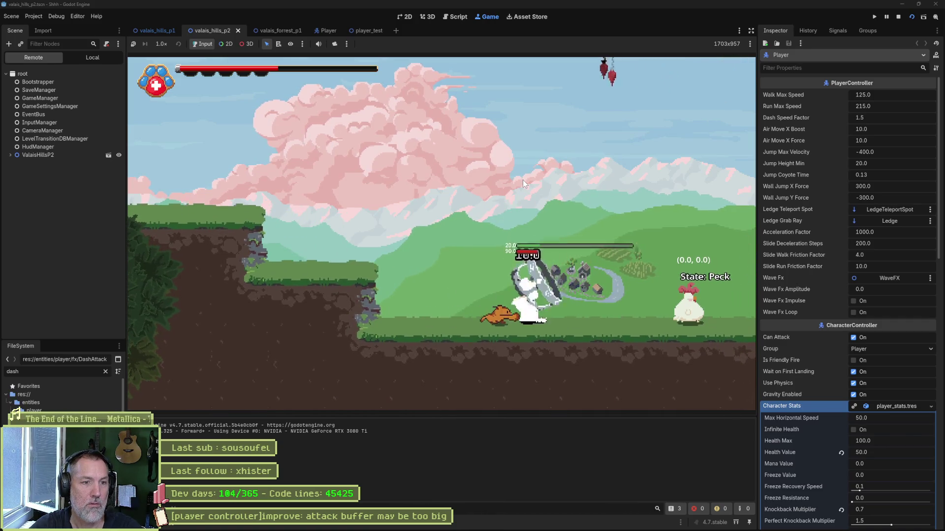
pyautogui.press('Left')
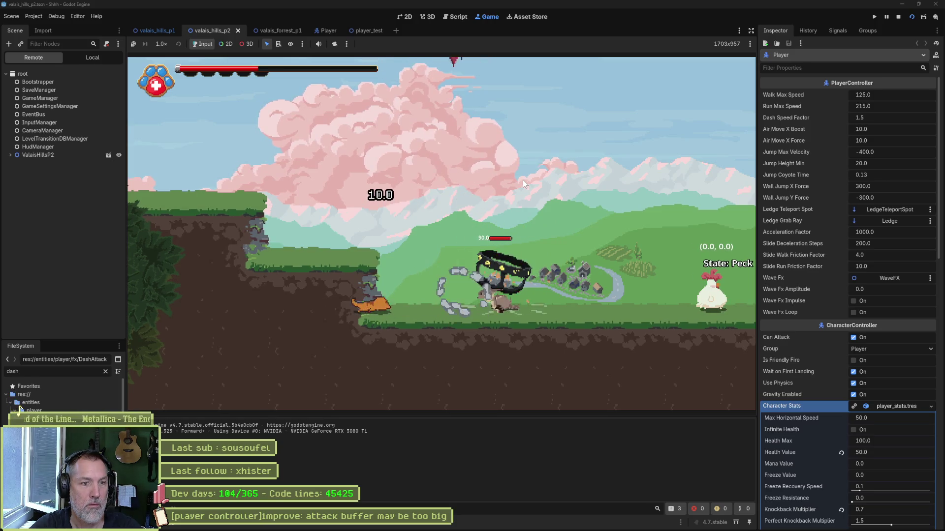
pyautogui.press('Right')
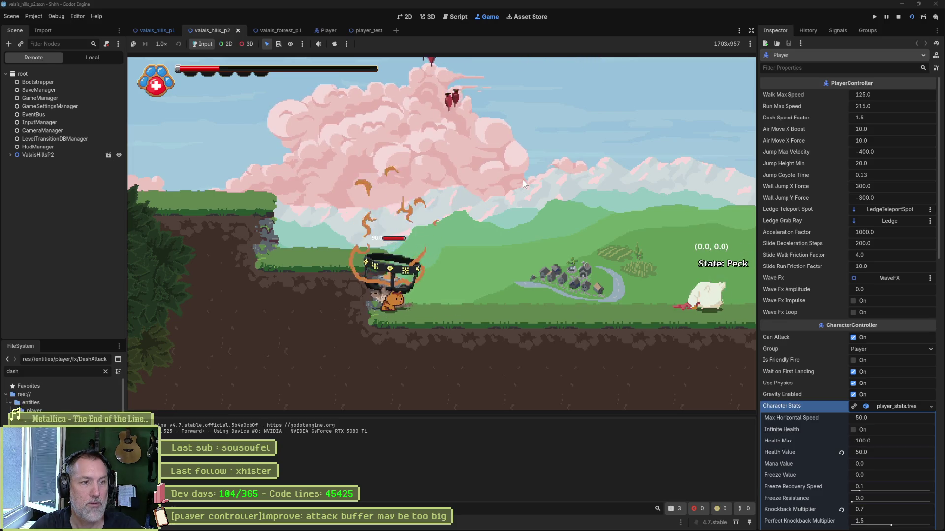
pyautogui.press('F8')
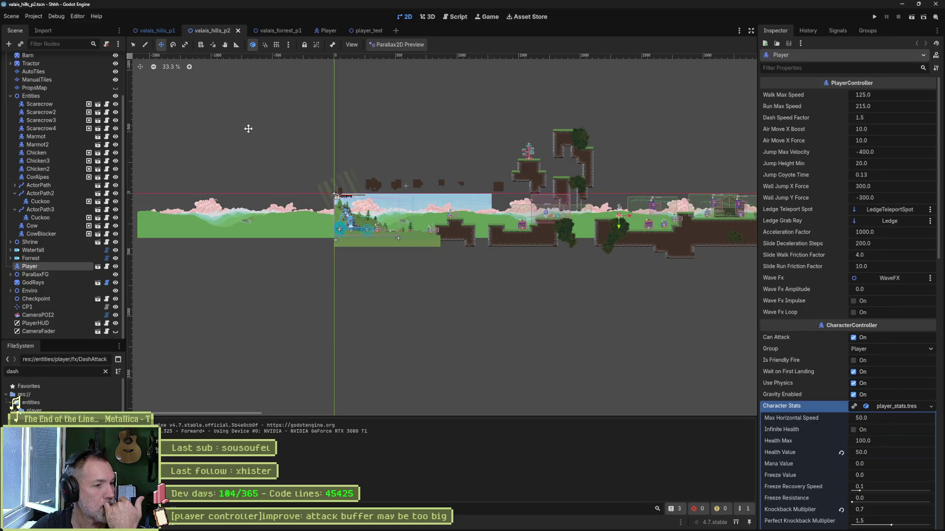
# Quick-open marmot.tscn and select the Marmot root node to show its Character Stats.
pyautogui.hotkey('alt', 'shift', 'o')
pyautogui.write('marmot')
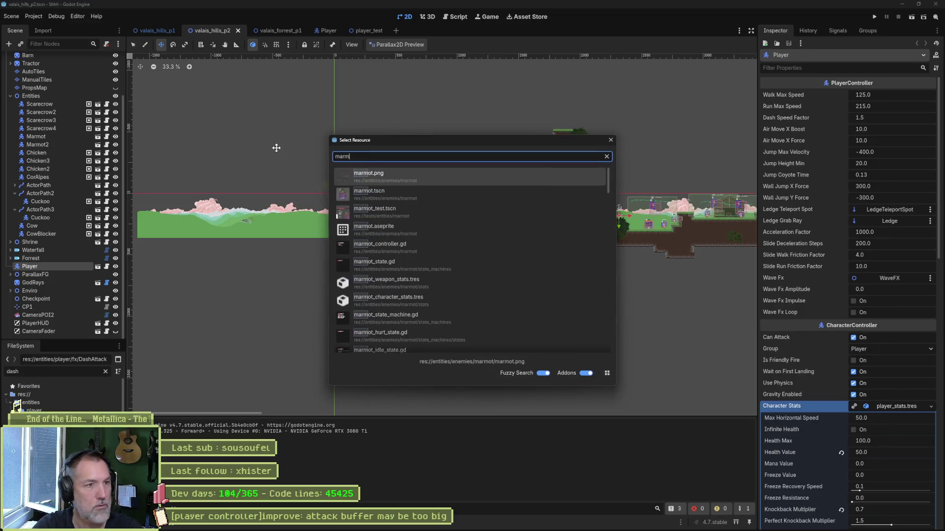
pyautogui.press('Return')
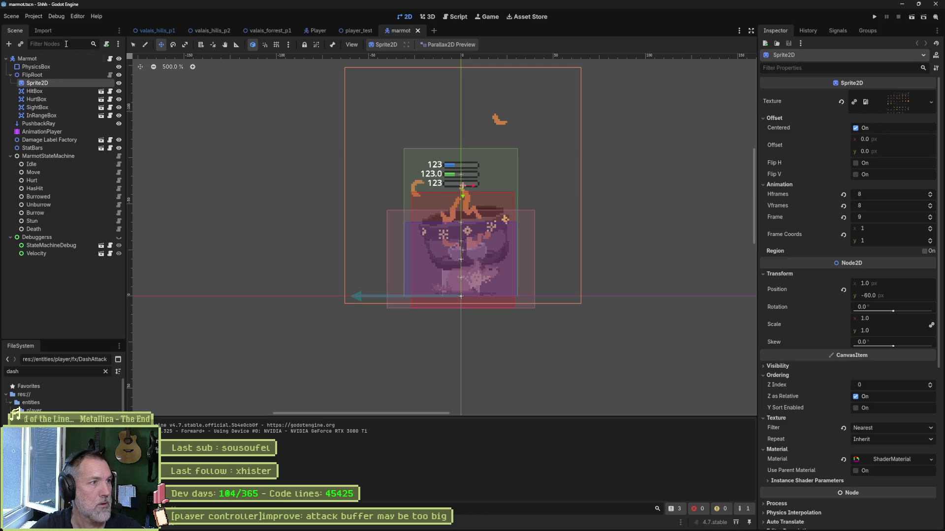
pyautogui.click(27, 59)
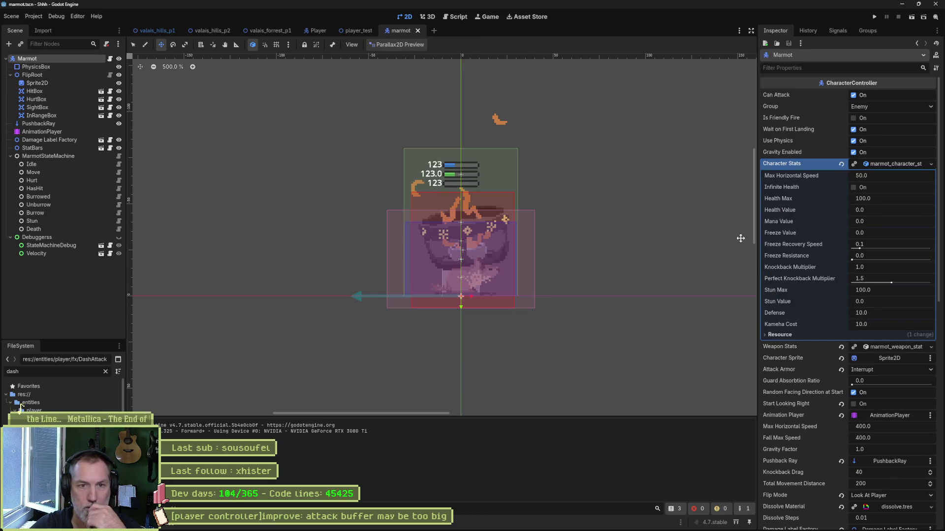
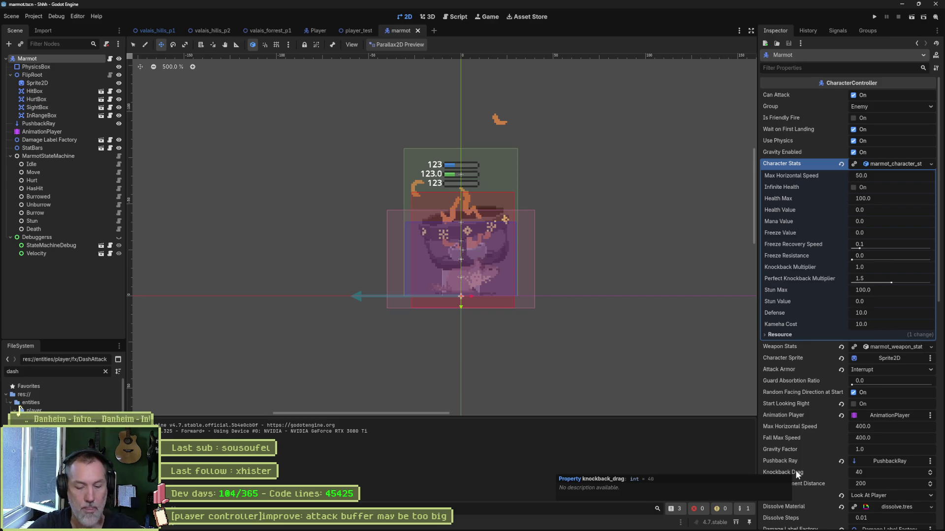
# Bring up Quick Open and load the marmot_test.tscn scene.
pyautogui.hotkey('shift', 'alt', 'o')
pyautogui.write('marmot_test')
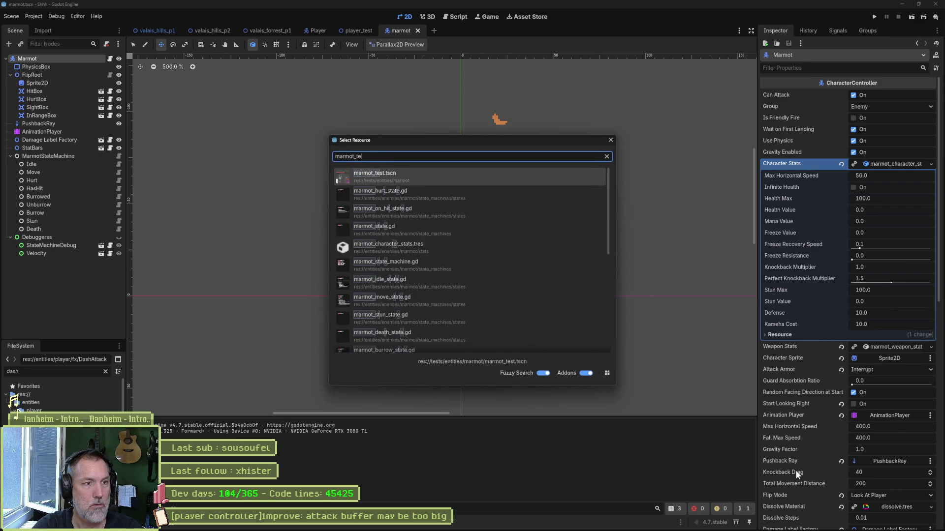
pyautogui.press('Return')
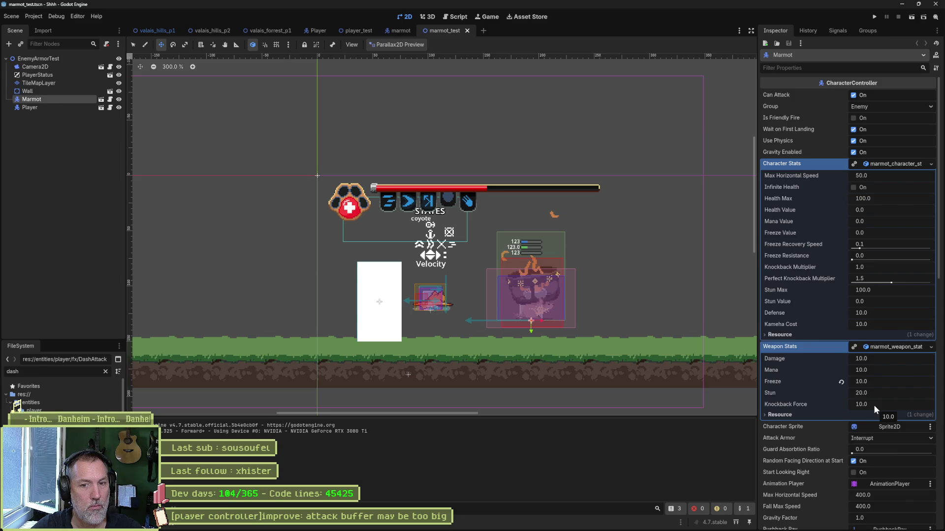
pyautogui.click(873, 405)
pyautogui.write('100')
pyautogui.press('Return')
pyautogui.press('F5')
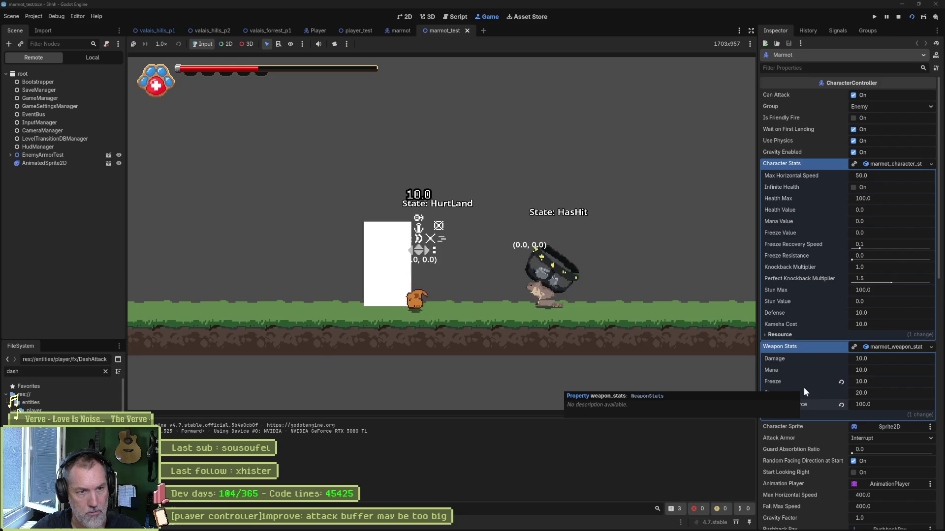
pyautogui.press('F8')
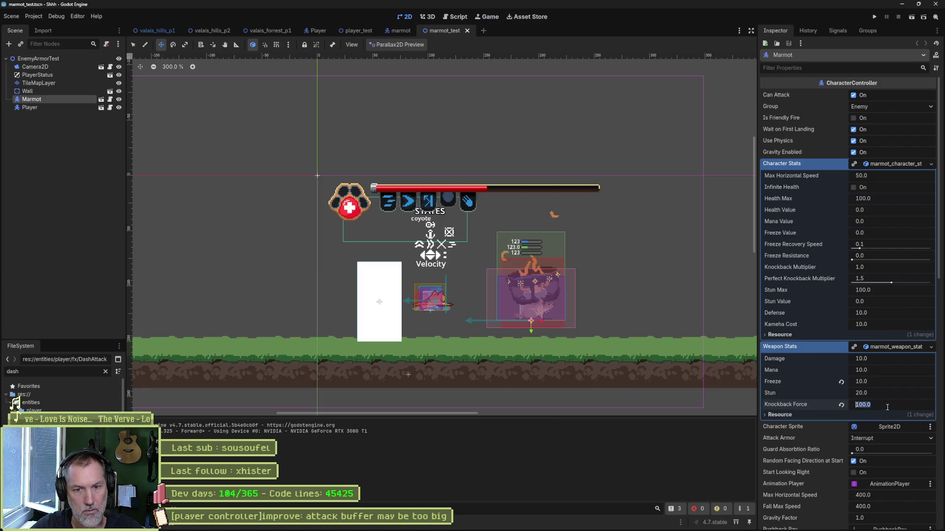
pyautogui.write('10')
pyautogui.press('Return')
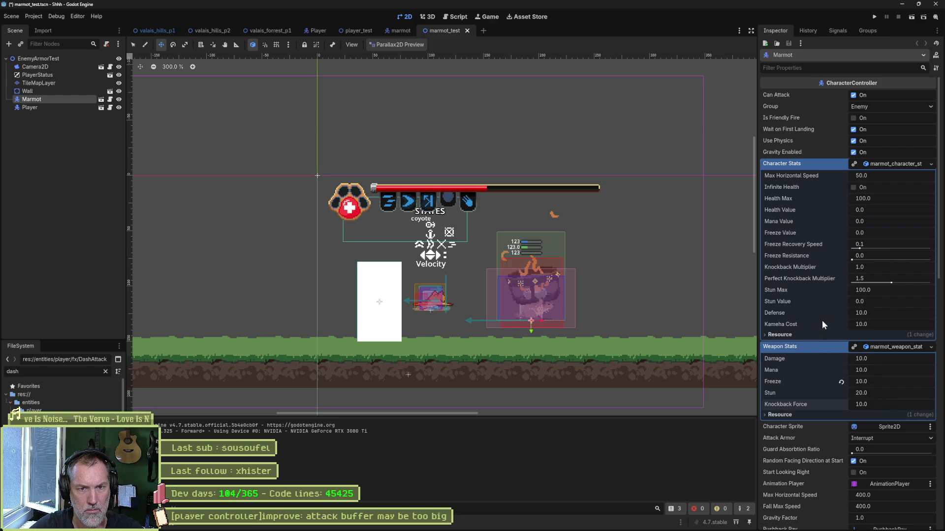
pyautogui.moveTo(868, 270); pyautogui.dragTo(900, 276)
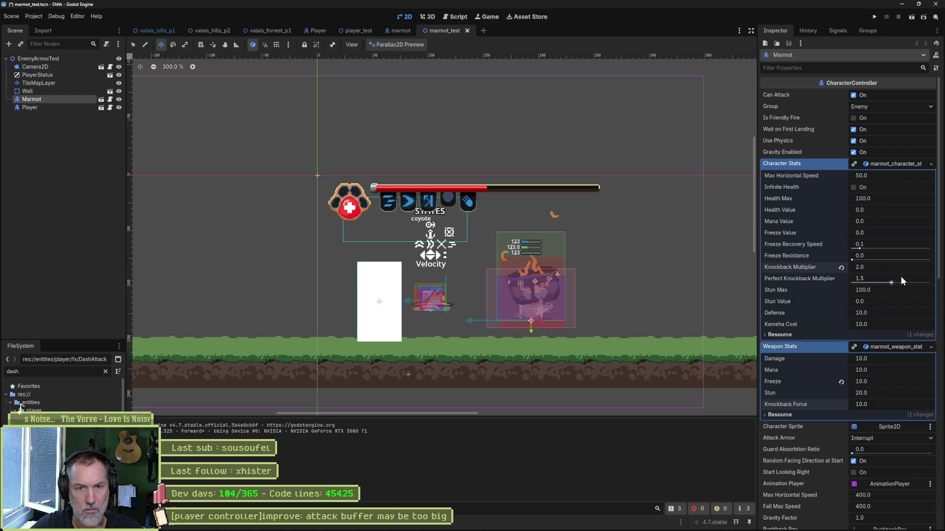
pyautogui.press('F6')
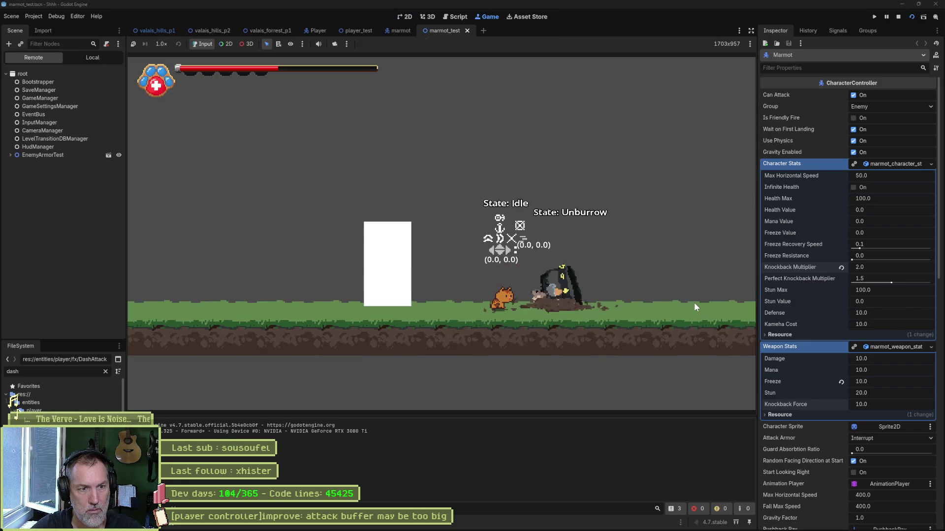
pyautogui.press('F8')
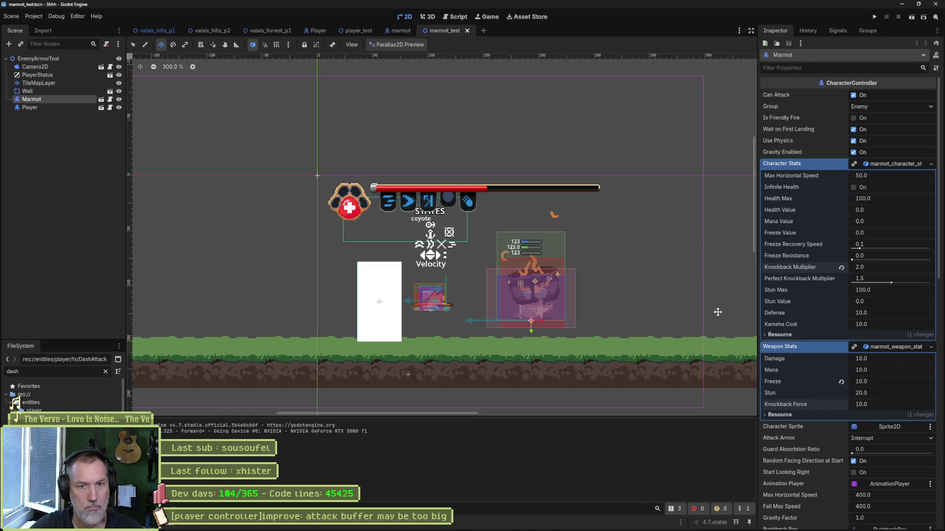
pyautogui.click(841, 267)
pyautogui.hotkey('ctrl', 's')
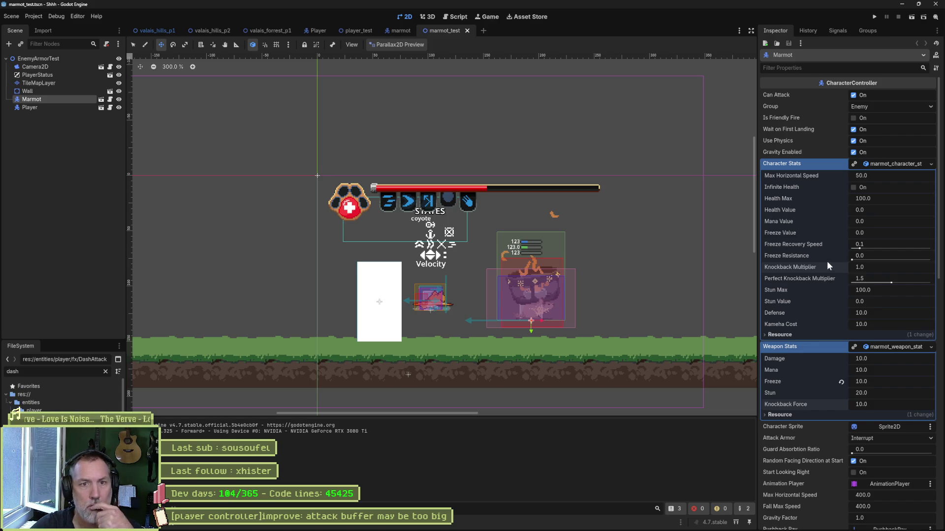
pyautogui.scroll(-3, 822, 251)
pyautogui.scroll(-2, 821, 221)
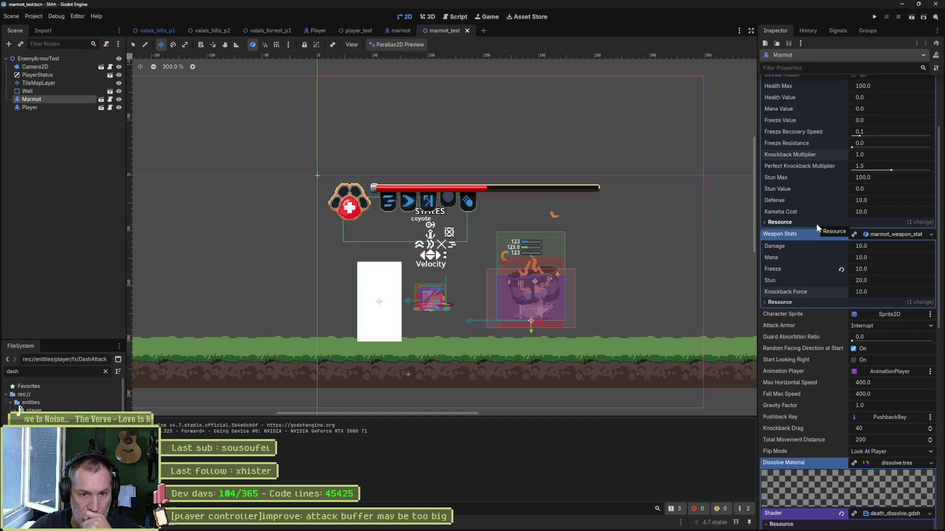
# Try a Knockback Drag of 100 on the marmot and play-test the hit on the player.
pyautogui.click(872, 429)
pyautogui.write('100')
pyautogui.press('Return')
pyautogui.hotkey('ctrl', 's')
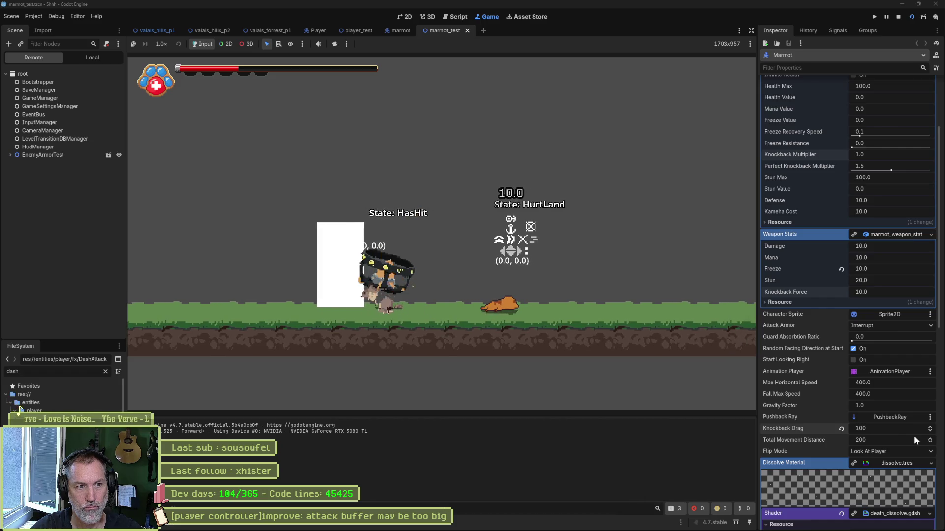
pyautogui.press('Right')
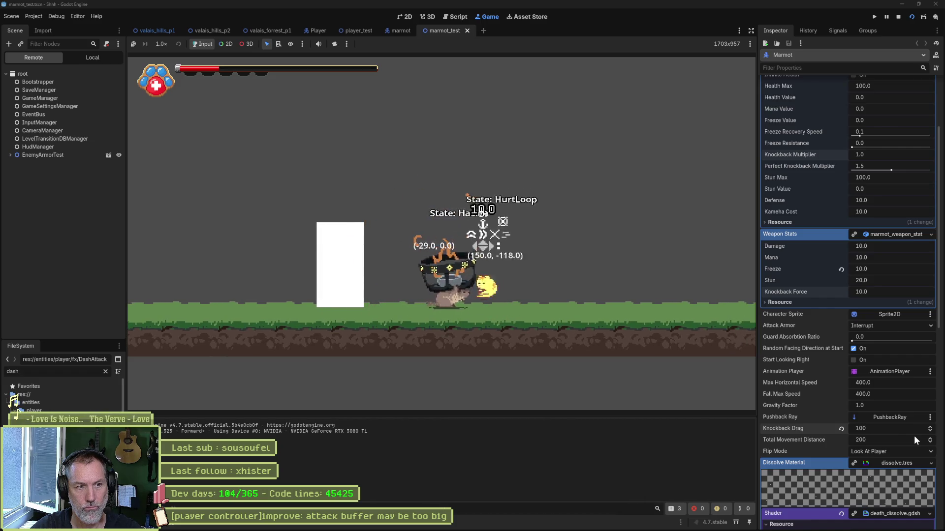
pyautogui.press('F8')
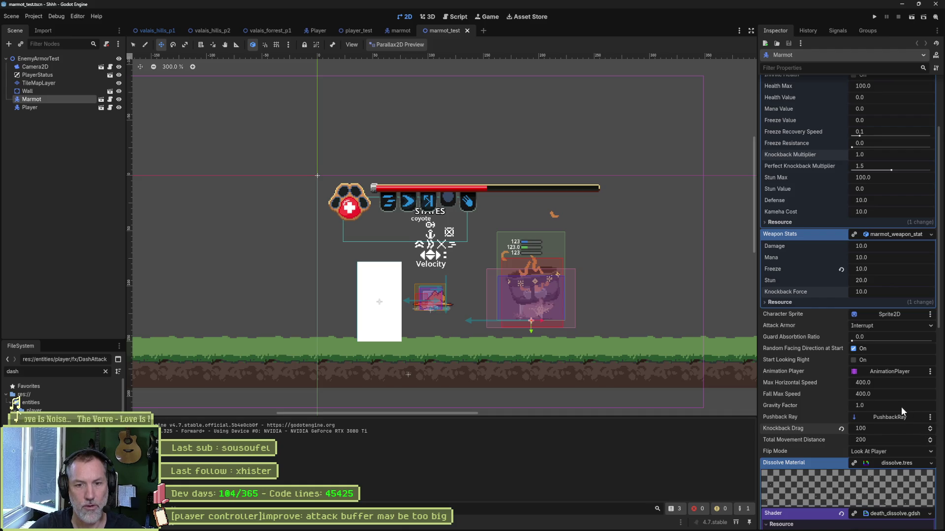
# Try lower Knockback Drag values (1, then about 45/30), play-testing each, ending on 30.
pyautogui.click(886, 428)
pyautogui.write('1')
pyautogui.press('F6')
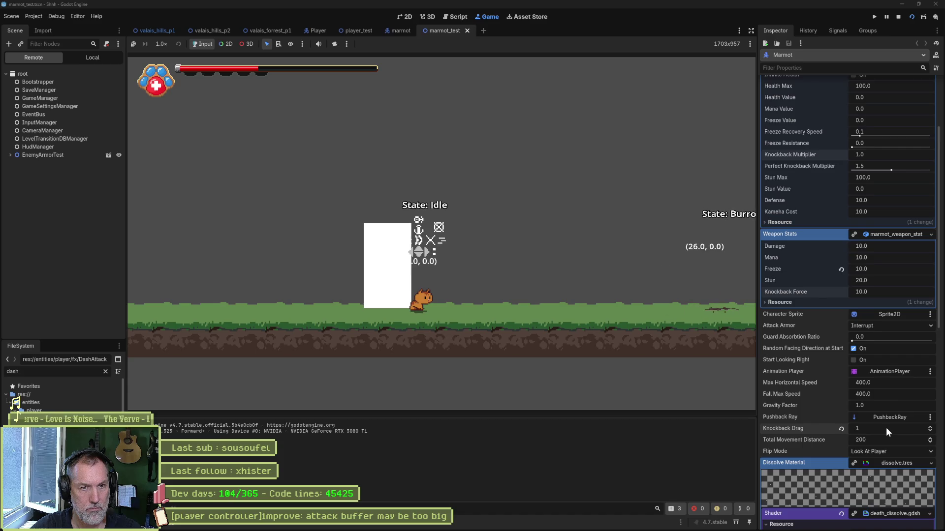
pyautogui.press('F8')
pyautogui.moveTo(886, 428); pyautogui.dragTo(882, 430)
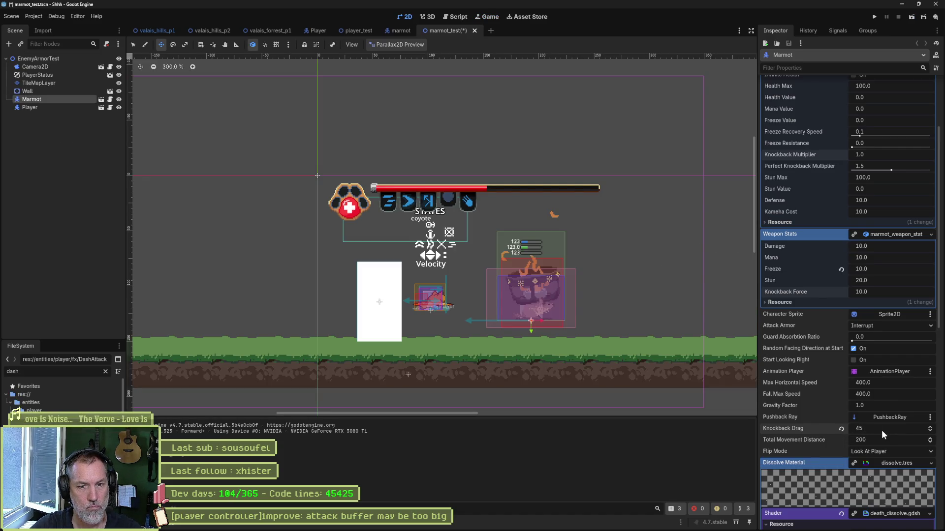
pyautogui.click(881, 430)
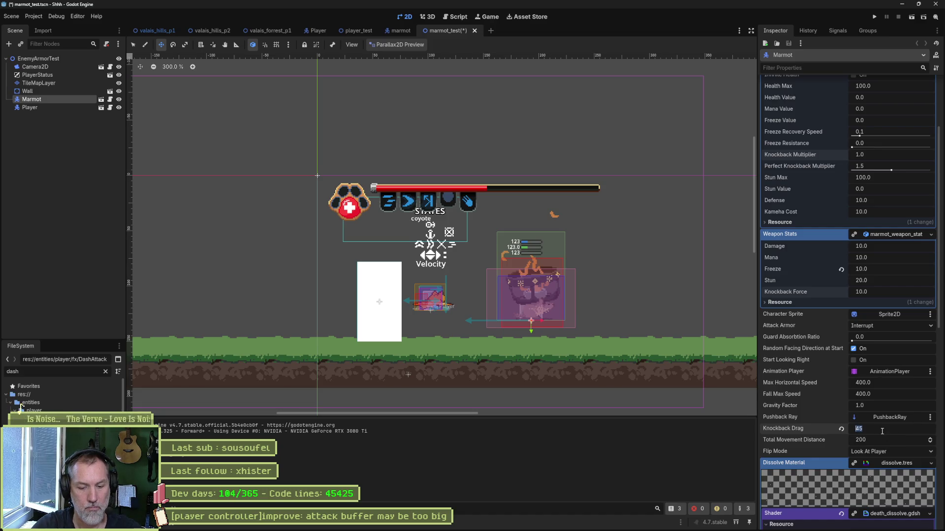
pyautogui.write('30')
pyautogui.press('F6')
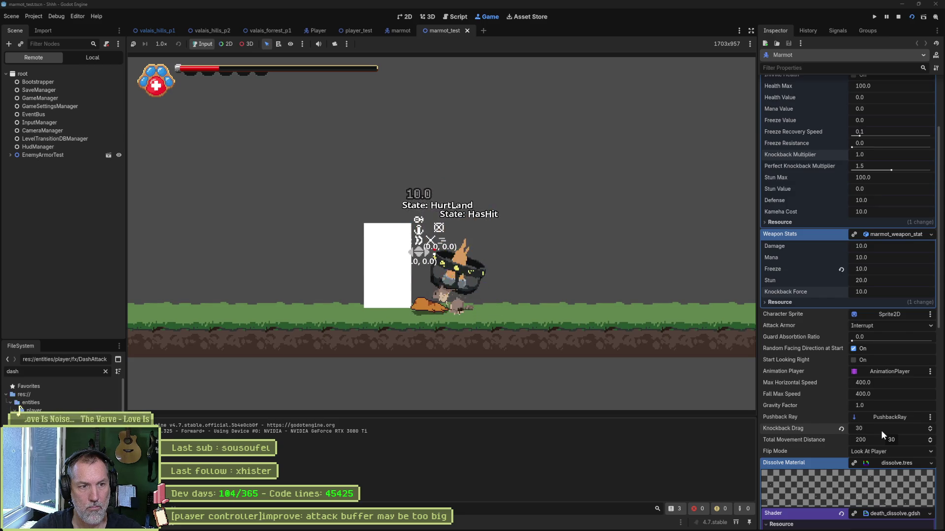
pyautogui.press('F8')
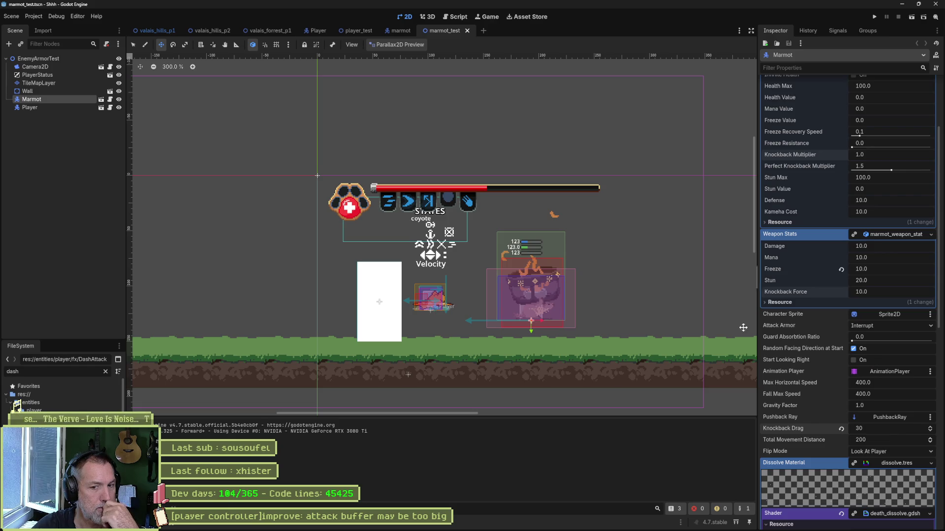
# In the Player scene scripts, bring up player_hurt_land_state.gd at on_animation_finished.
pyautogui.click(323, 32)
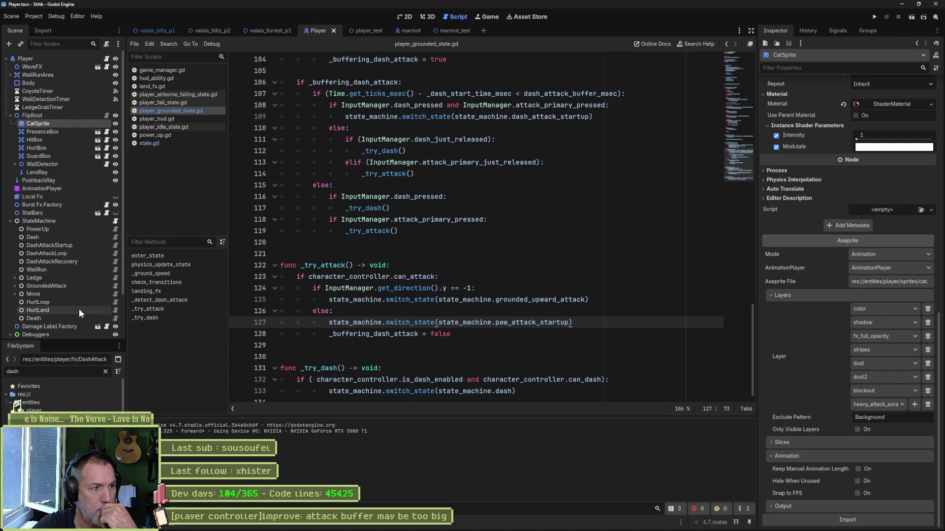
pyautogui.click(114, 310)
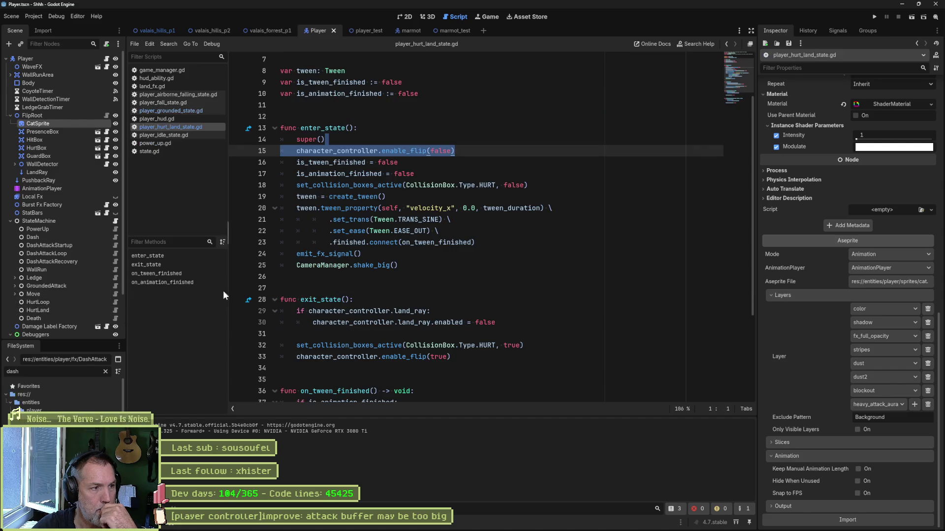
pyautogui.click(193, 284)
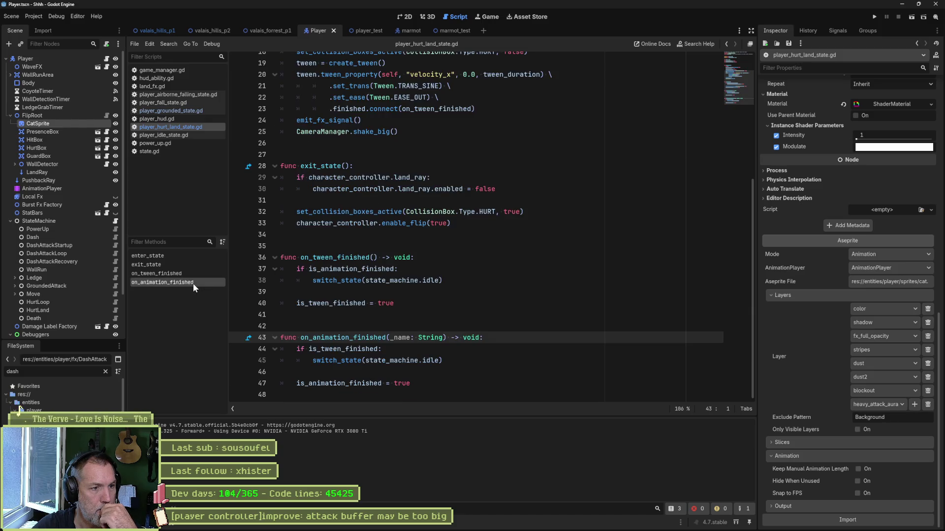
# Inspect the idle state reference and is_animation_finished check, then switch to the cat sprite in Aseprite.
pyautogui.doubleClick(432, 361)
pyautogui.click(422, 281)
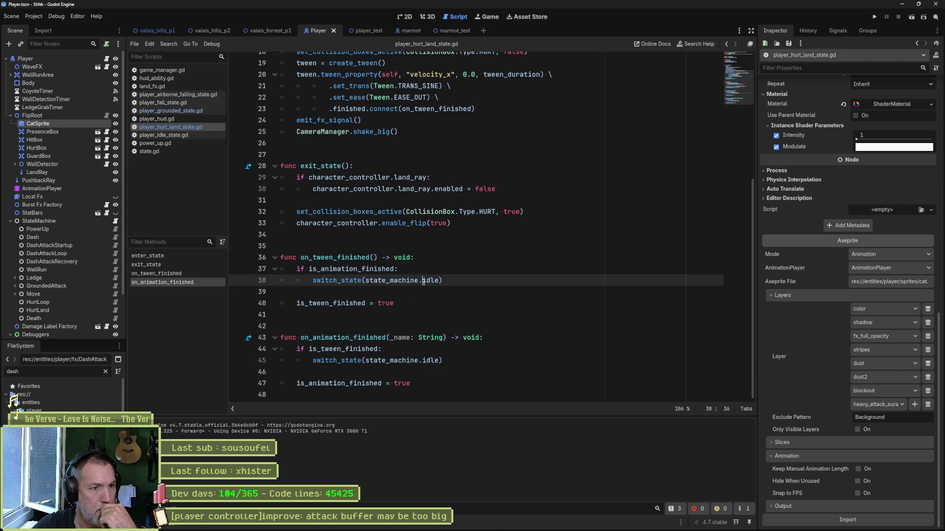
pyautogui.doubleClick(367, 269)
pyautogui.click(367, 281)
pyautogui.doubleClick(367, 269)
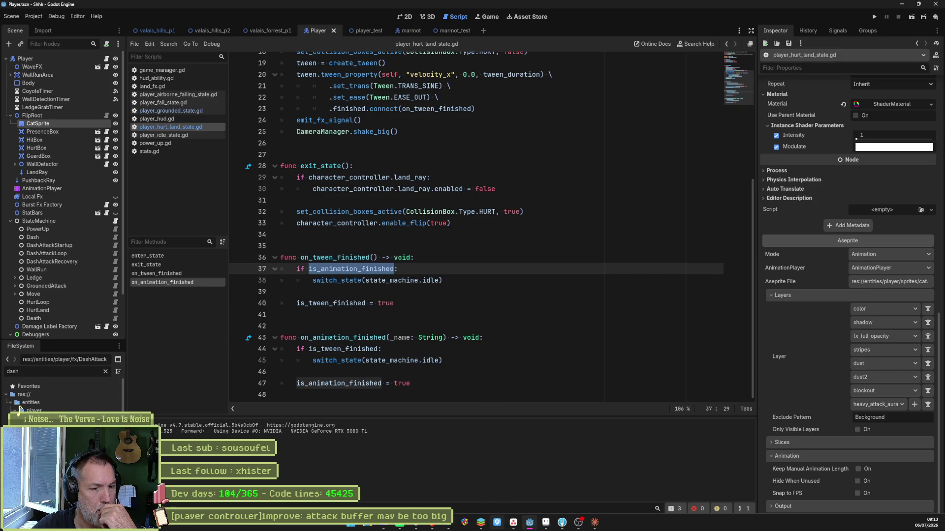
pyautogui.click(544, 524)
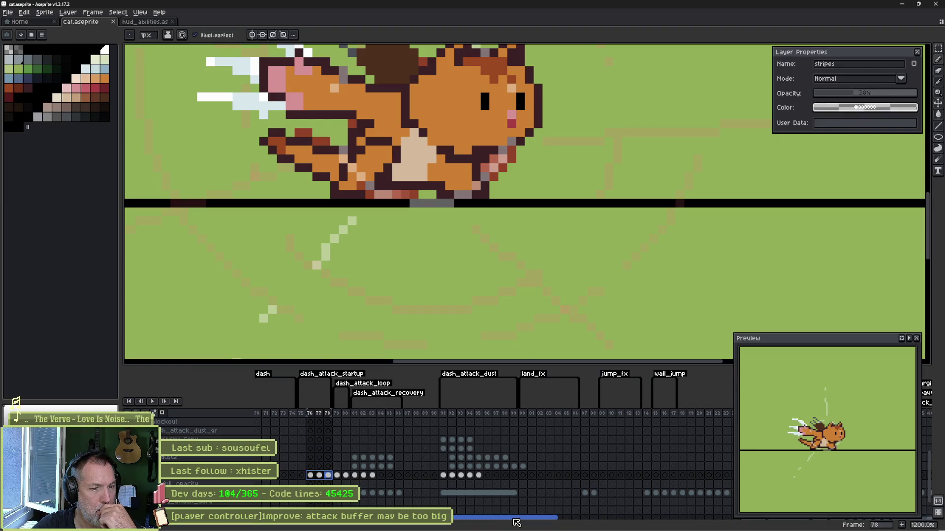
pyautogui.moveTo(516, 524); pyautogui.dragTo(668, 520)
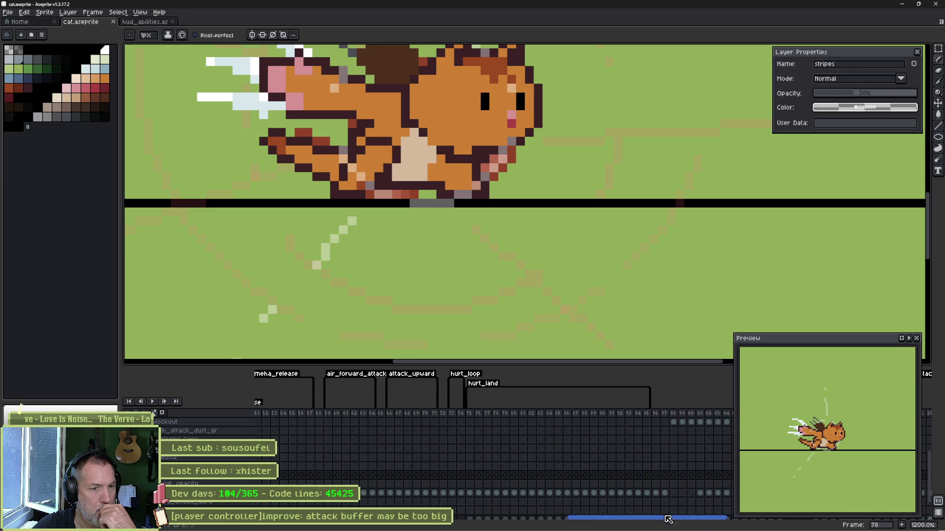
# Step through the cat's hurt_land frames 186–189, save cat.aseprite and return to Godot.
pyautogui.moveTo(582, 415)
pyautogui.mouseDown()
pyautogui.moveTo(497, 415)
pyautogui.moveTo(603, 417)
pyautogui.mouseUp()
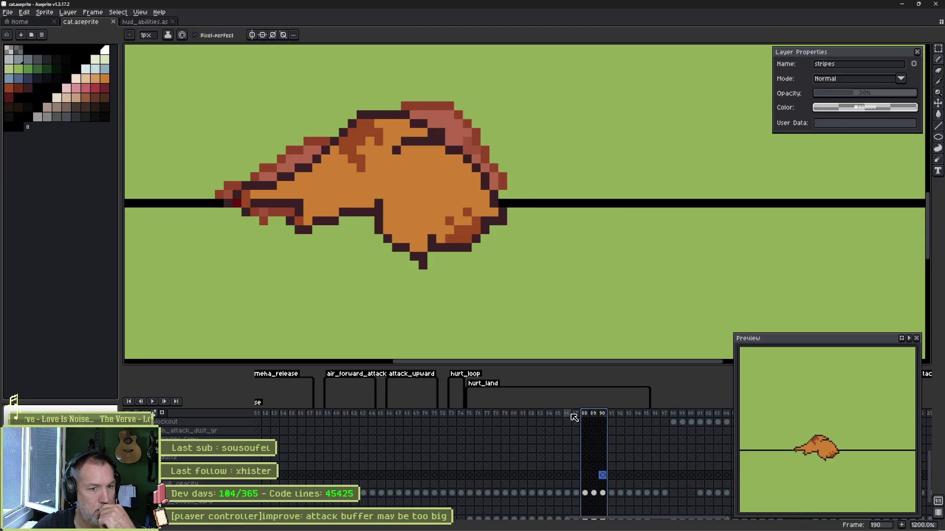
pyautogui.click(569, 417)
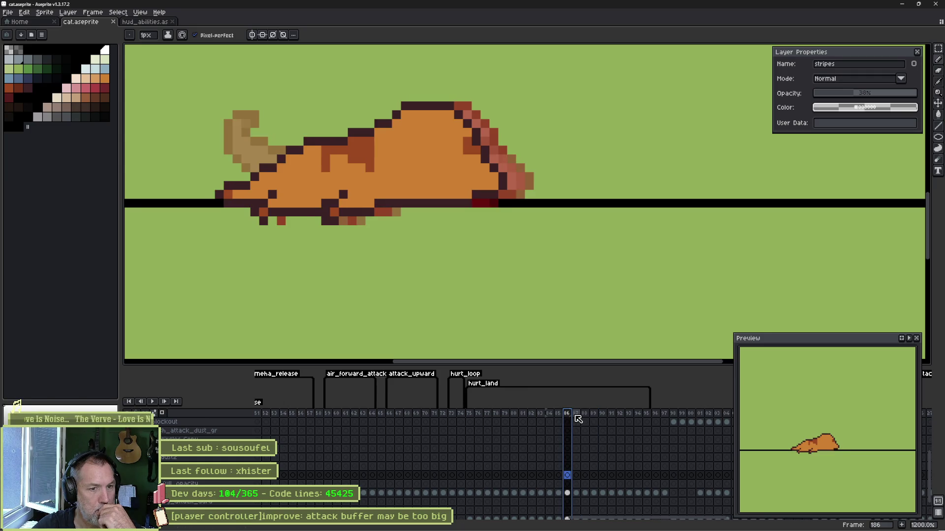
pyautogui.moveTo(579, 418); pyautogui.dragTo(595, 417)
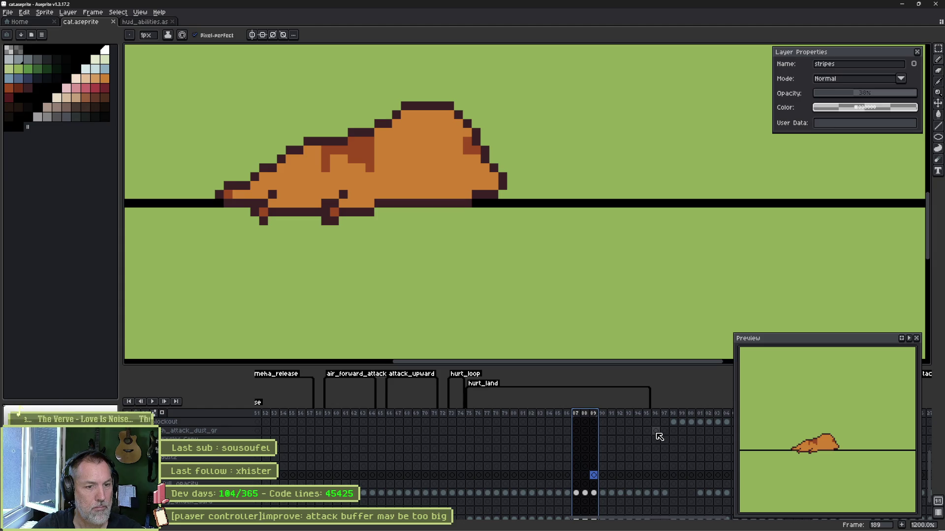
pyautogui.press('Left')
pyautogui.press('Left')
pyautogui.hotkey('ctrl', 's')
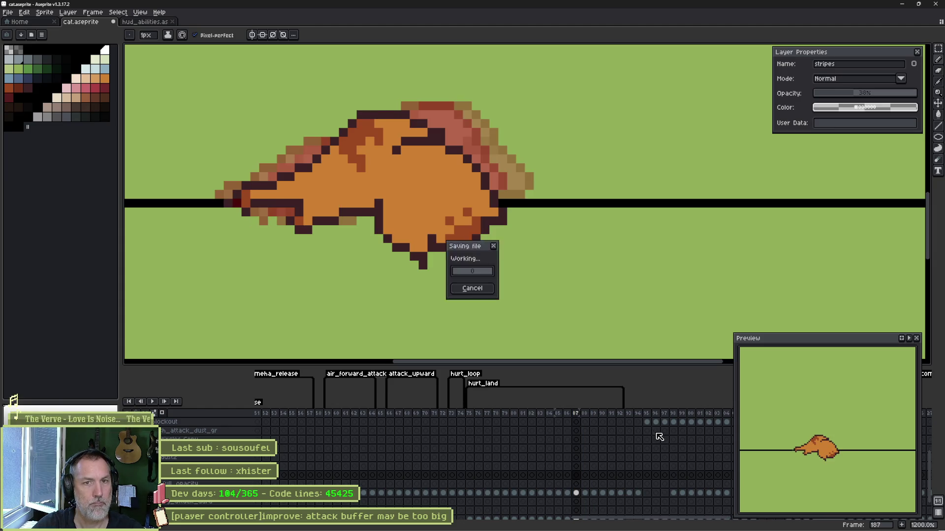
pyautogui.hotkey('alt', 'Tab')
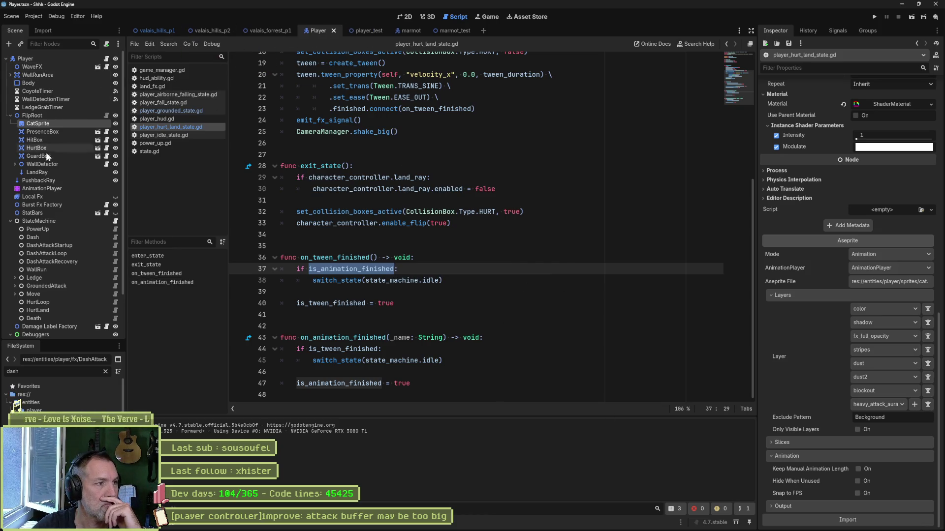
# Run marmot_test and dash the player into the marmot to see the hurt-land state.
pyautogui.click(847, 520)
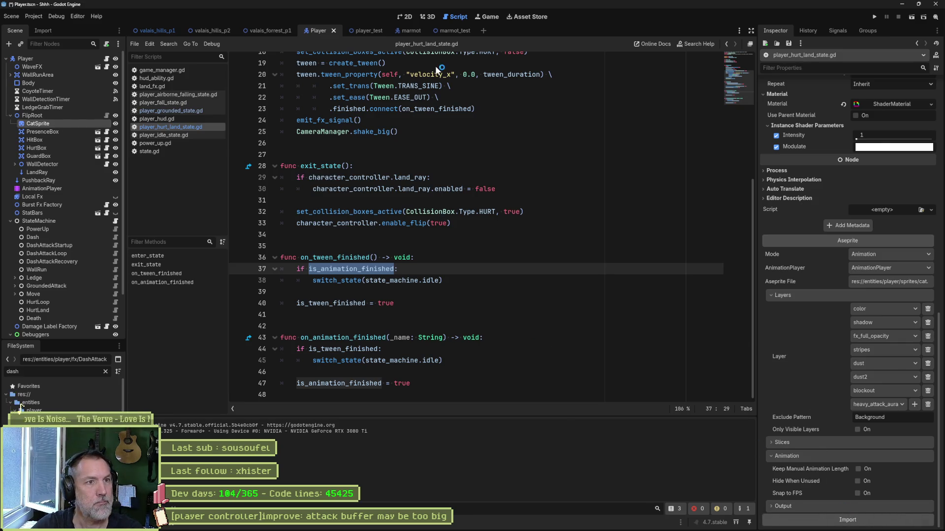
pyautogui.click(453, 31)
pyautogui.press('F6')
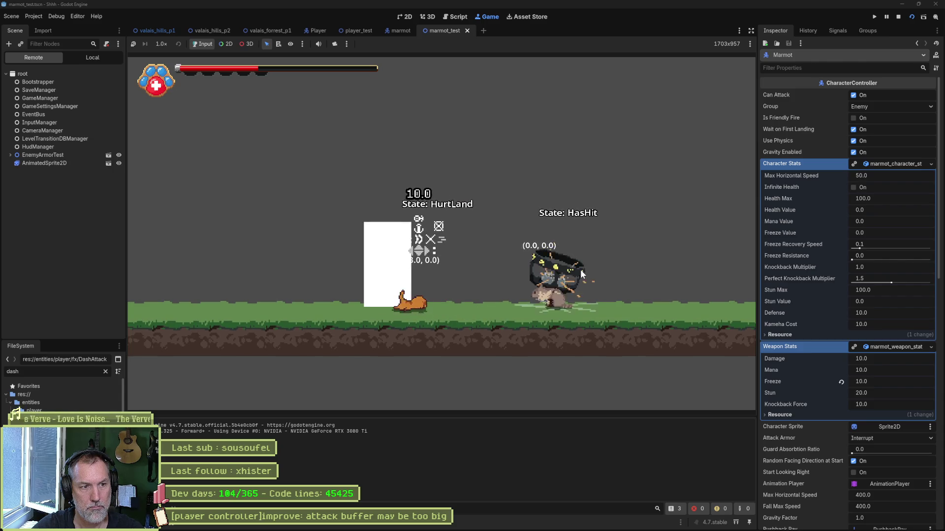
pyautogui.press('shift')
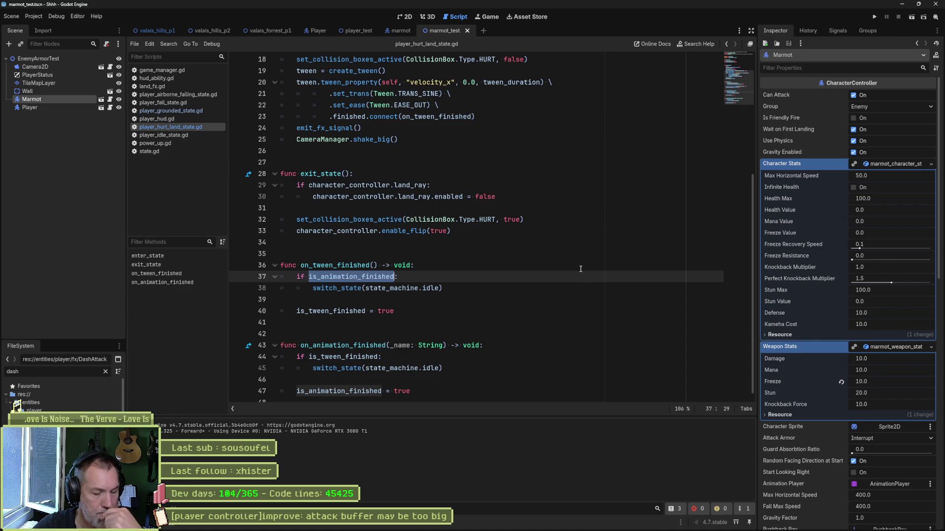
# Save the open scenes and launch a test run of the level.
pyautogui.press('F6')
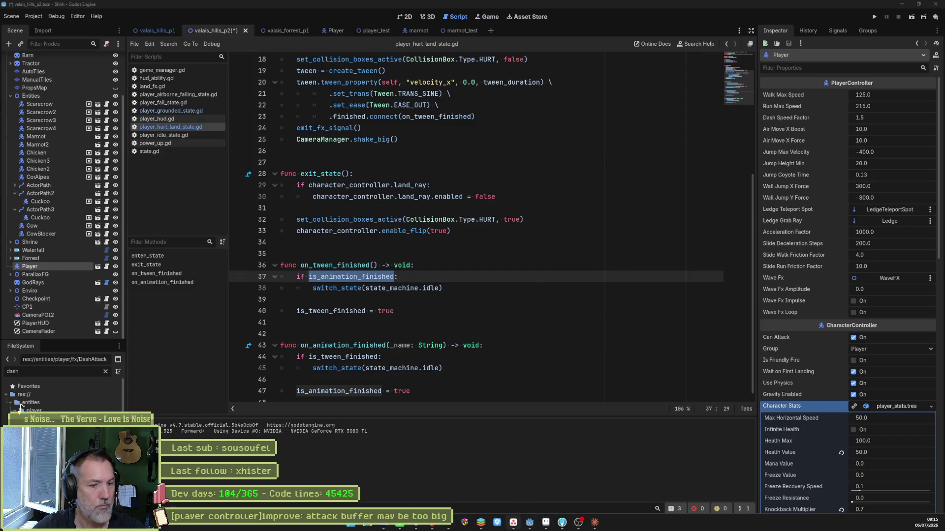
# Add Sprint task "[marmot controller]bug: walk loop against wall" in Asana, then hide the board.
pyautogui.click(497, 523)
pyautogui.click(306, 97)
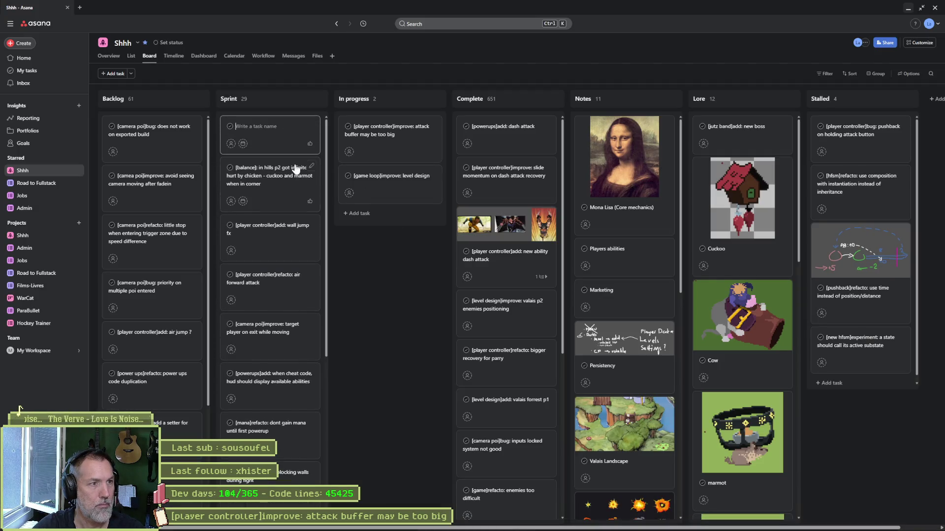
pyautogui.write('[marmot] conti')
pyautogui.write('g: walk')
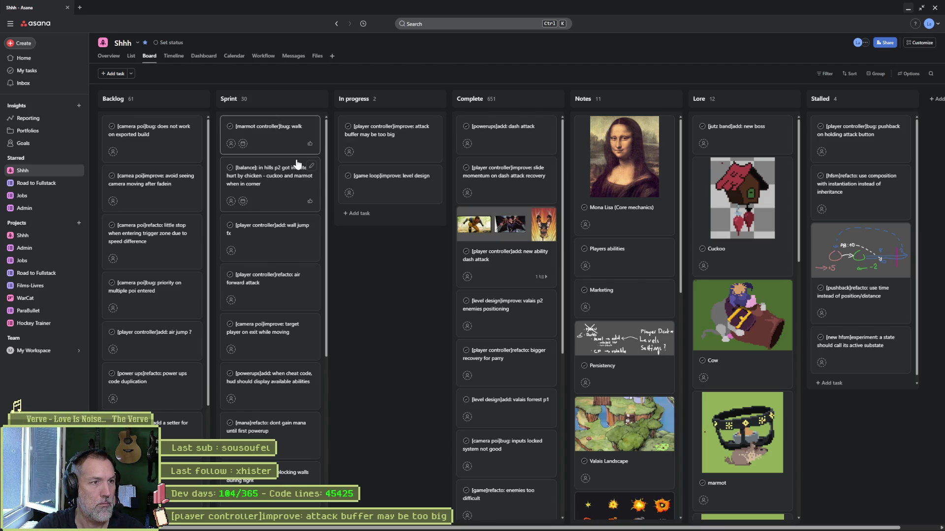
pyautogui.write(' loop')
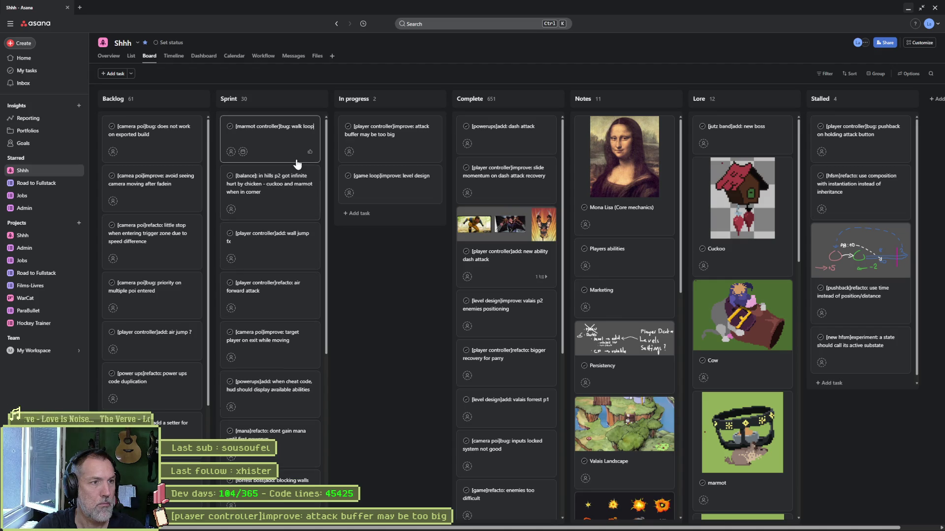
pyautogui.write(' against wa')
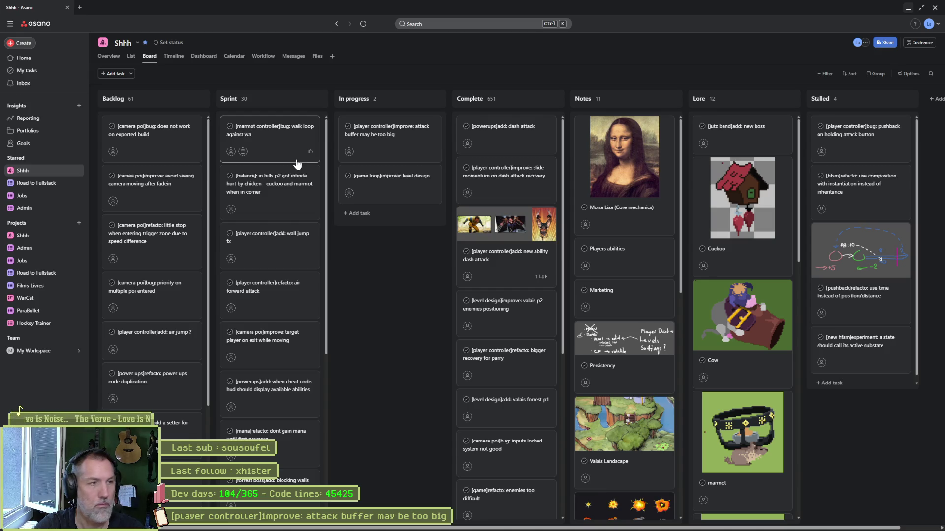
pyautogui.write('ll')
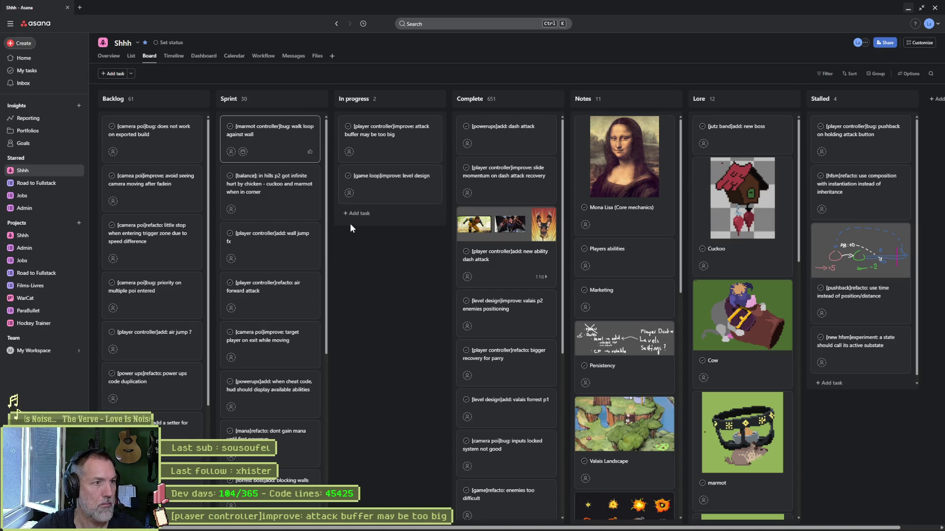
pyautogui.click(908, 8)
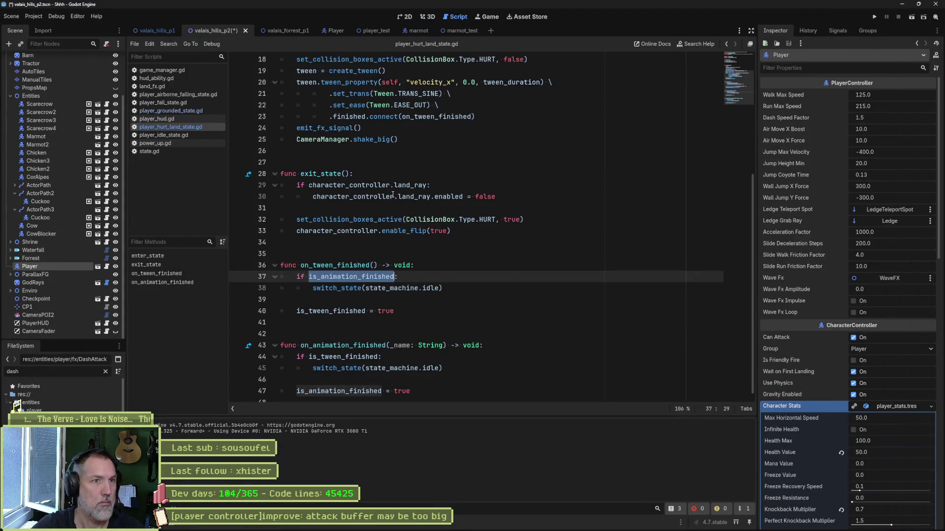
# Review marmot_move_state.gd's _set_move_direction uses and on_sight burrow logic, then start Quick Open.
pyautogui.click(418, 30)
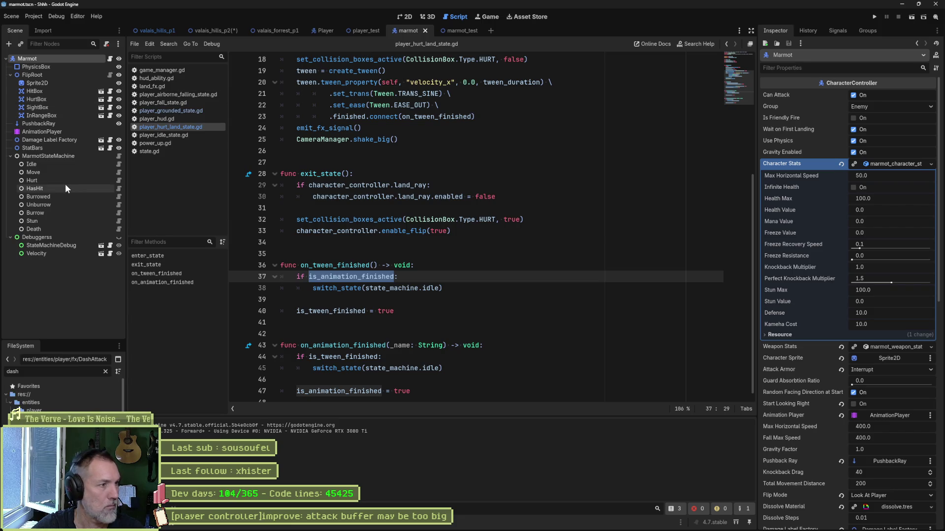
pyautogui.click(118, 172)
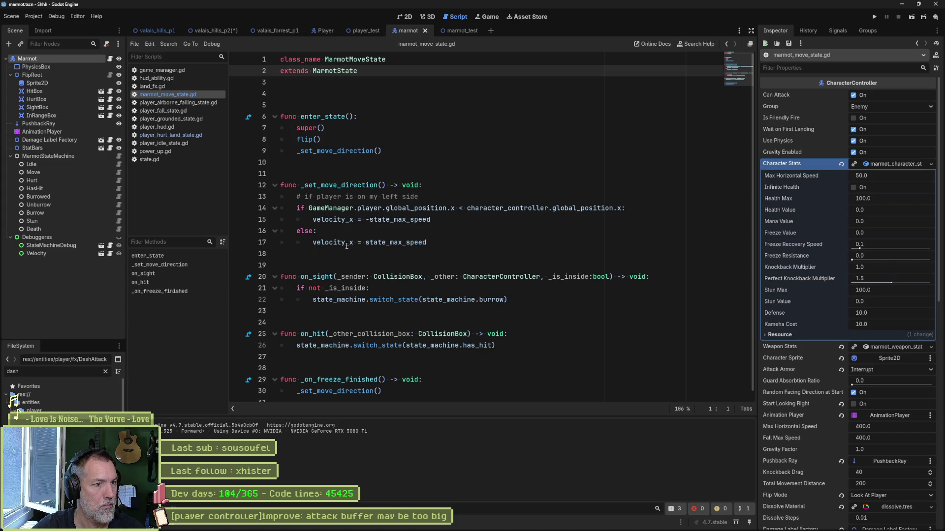
pyautogui.doubleClick(346, 185)
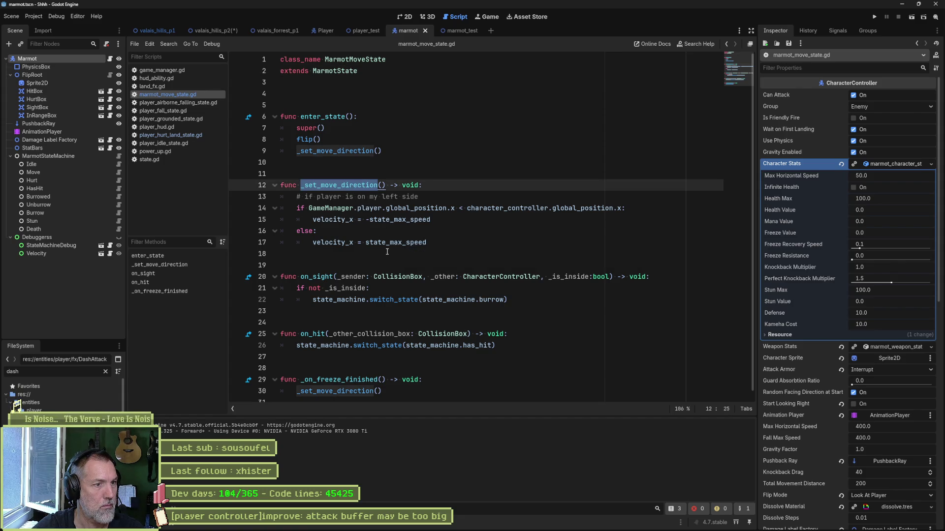
pyautogui.scroll(-1, 424, 264)
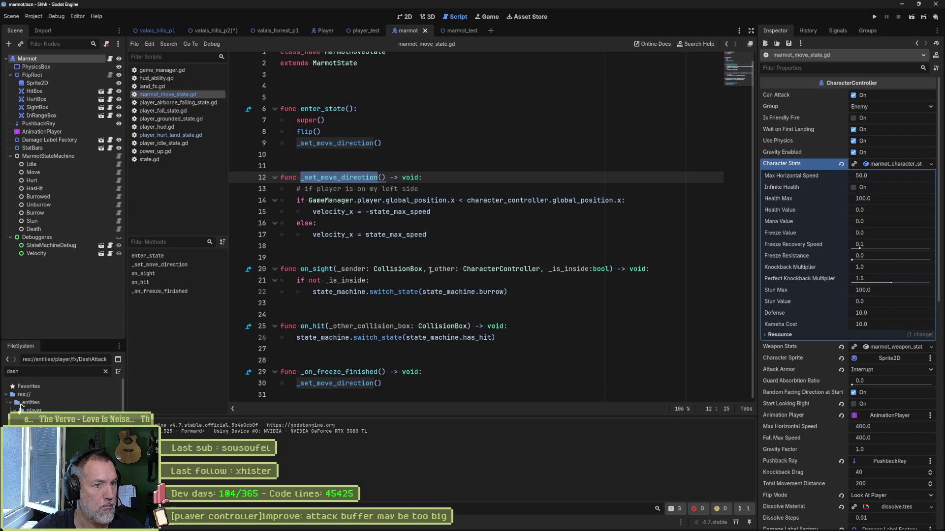
pyautogui.moveTo(508, 292); pyautogui.dragTo(508, 260)
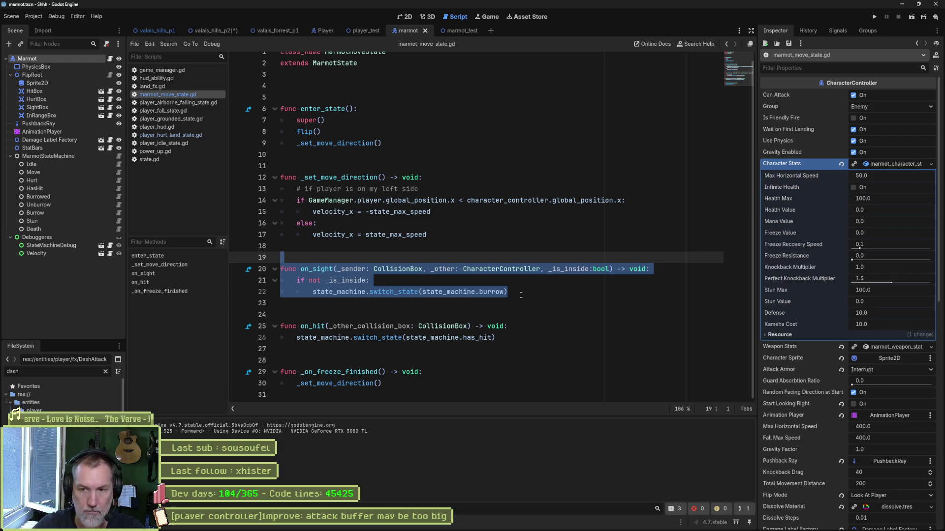
pyautogui.hotkey('alt', 'shift', 'o')
pyautogui.write('dash_atta')
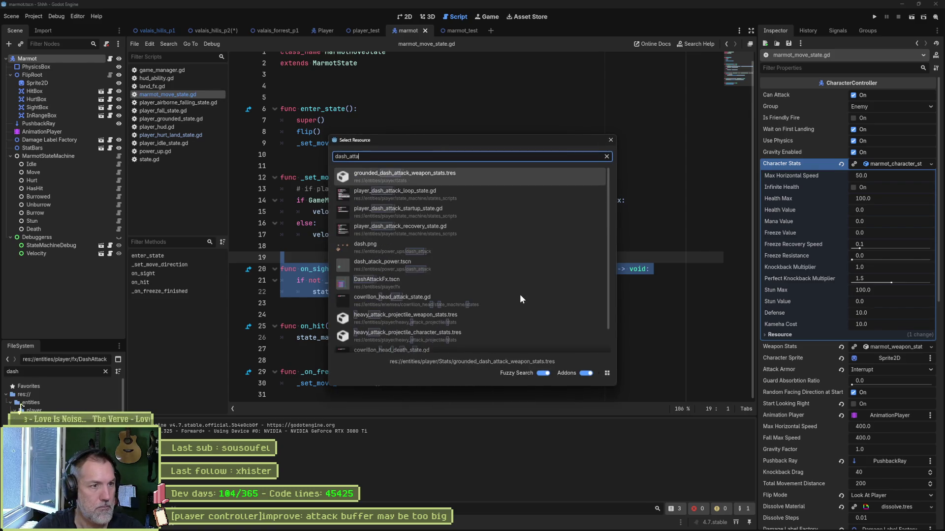
pyautogui.write('ck')
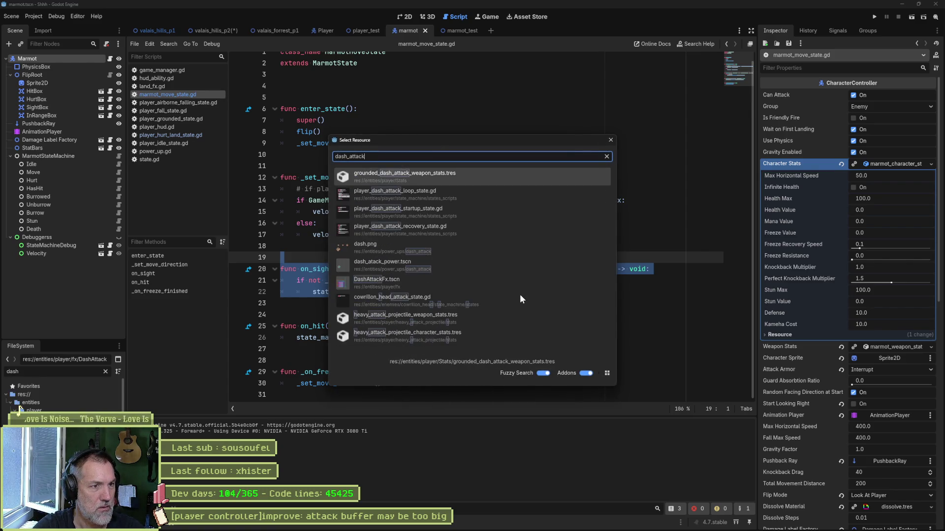
# Grab the is_on_wall check from player_dash_attack_loop_state.gd and return to marmot_move_state.gd.
pyautogui.press('Down')
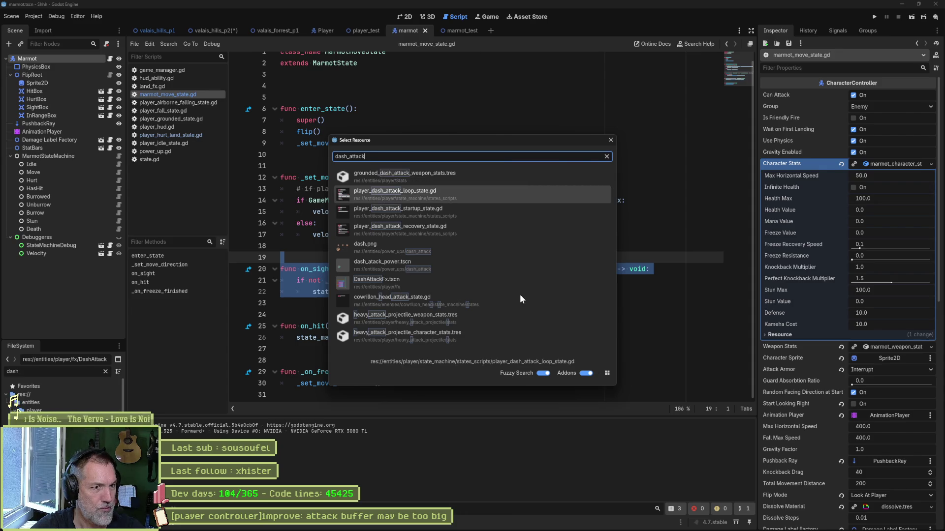
pyautogui.press('Return')
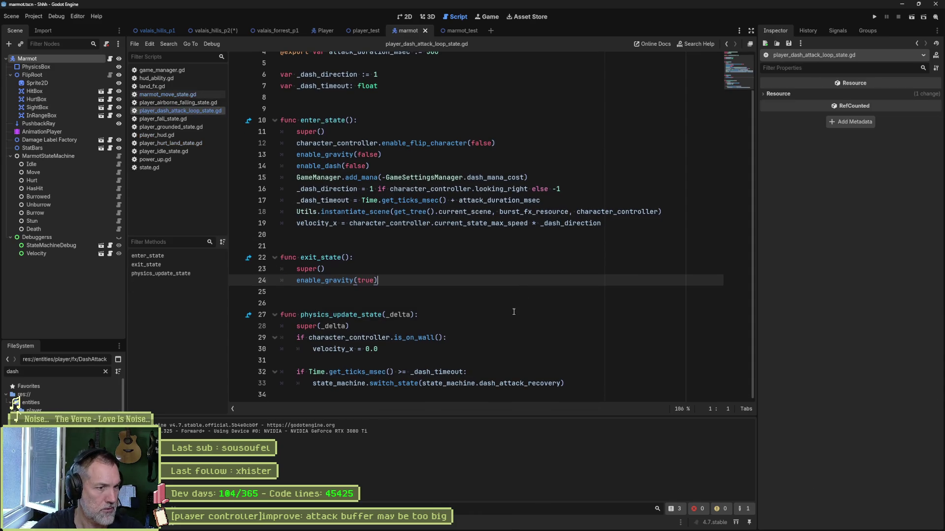
pyautogui.moveTo(409, 344); pyautogui.dragTo(362, 326)
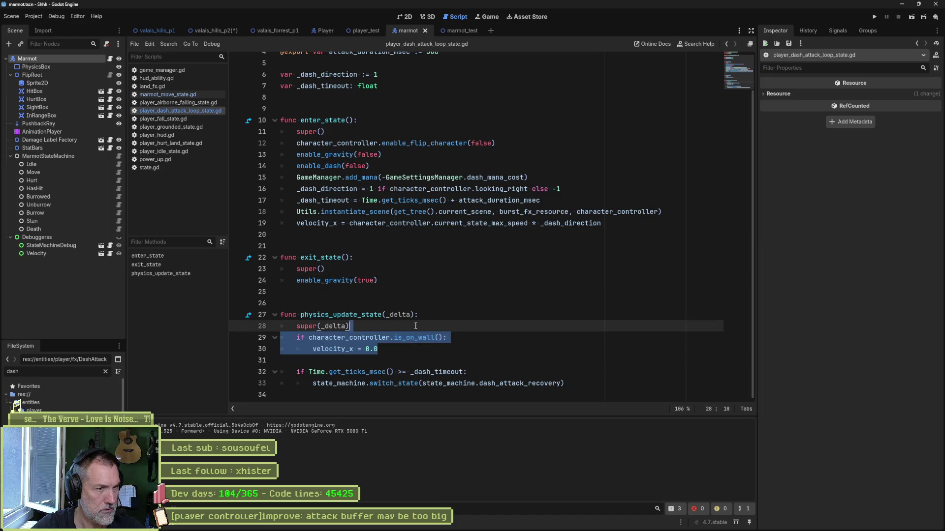
pyautogui.click(197, 95)
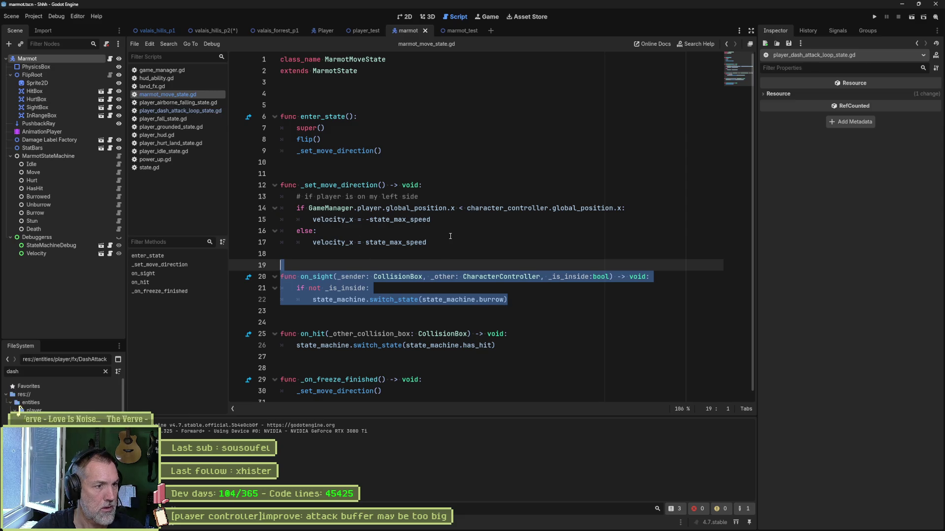
# Paste the wall check below enter_state and wrap it in func physics_update_state(_delta).
pyautogui.click(430, 237)
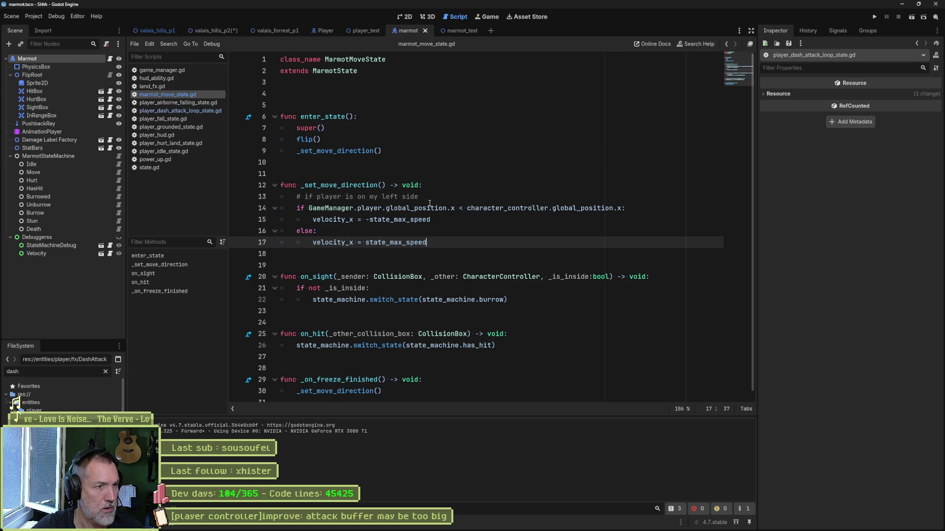
pyautogui.click(445, 159)
pyautogui.write('if character_controller.is_on_wall(): \t\tvelocity_x = 0.0')
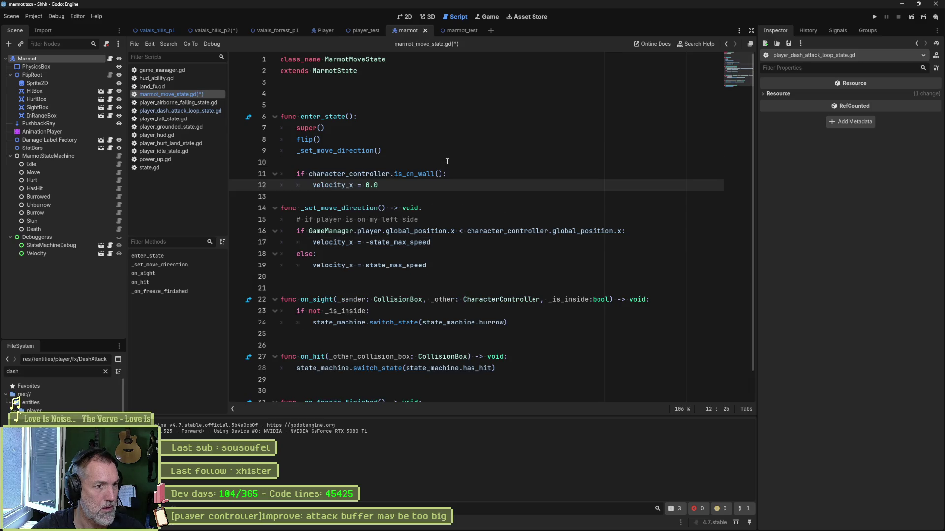
pyautogui.click(439, 169)
pyautogui.click(431, 167)
pyautogui.press('Return')
pyautogui.press('Return')
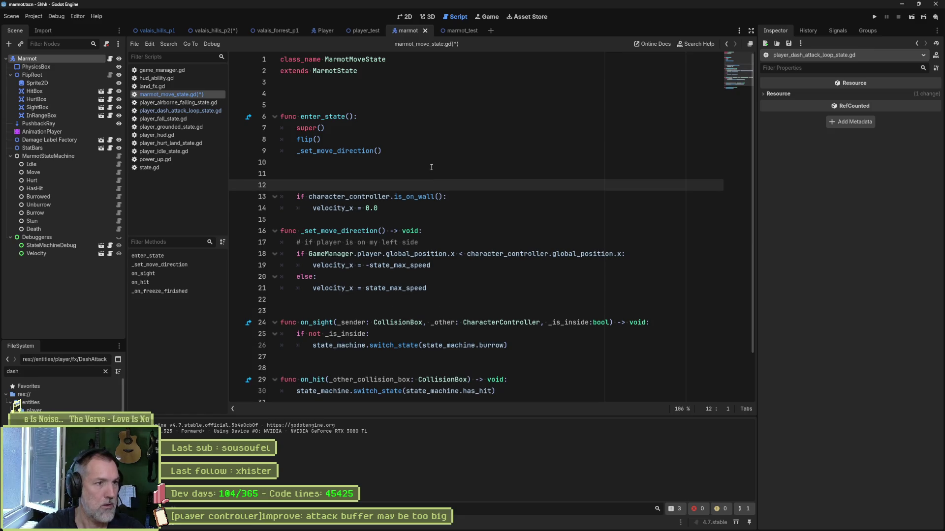
pyautogui.write('func phy')
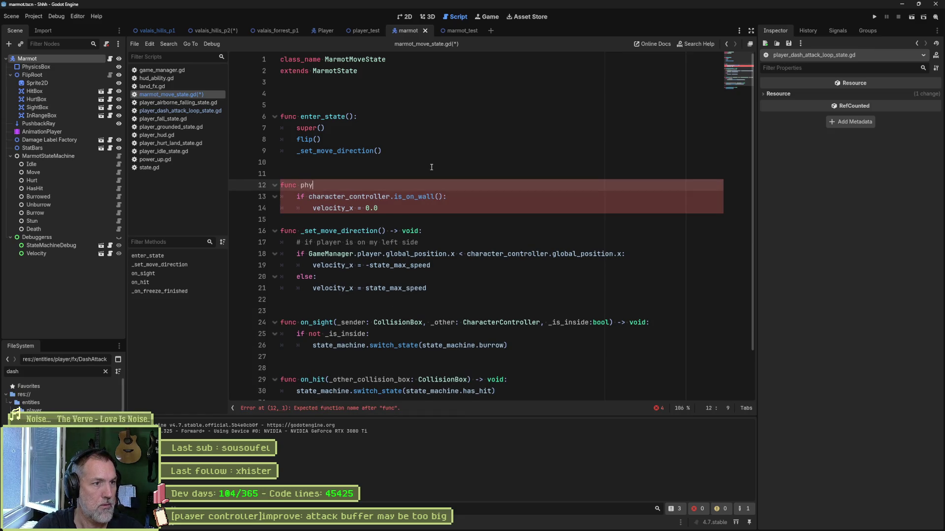
pyautogui.press('Return')
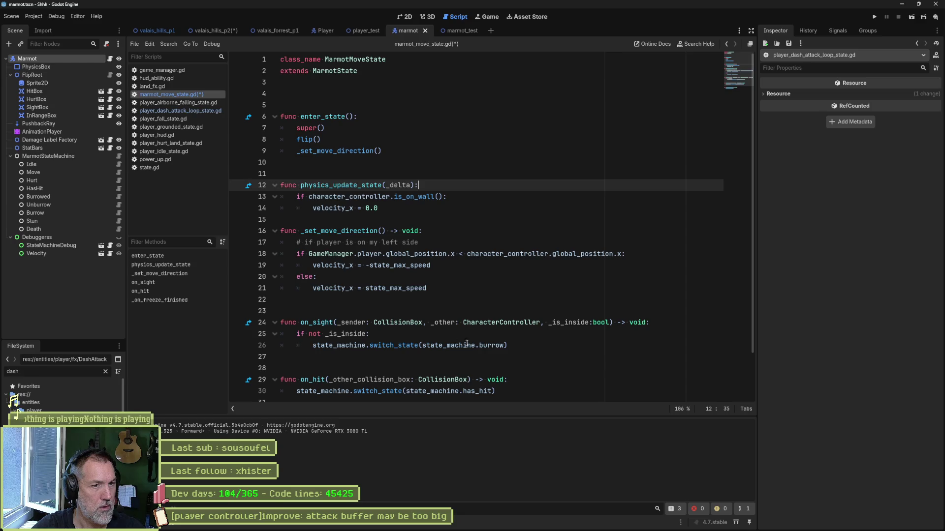
# Replace the velocity reset with the switch_state to burrow line, then go to marmot_test.
pyautogui.moveTo(522, 345); pyautogui.dragTo(519, 338)
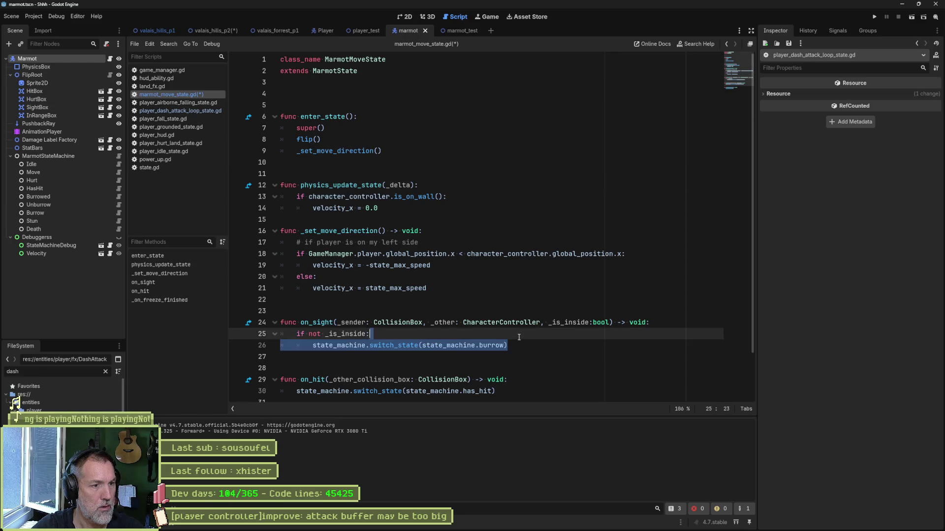
pyautogui.hotkey('ctrl', 'c')
pyautogui.moveTo(467, 207); pyautogui.dragTo(447, 197)
pyautogui.hotkey('ctrl', 'v')
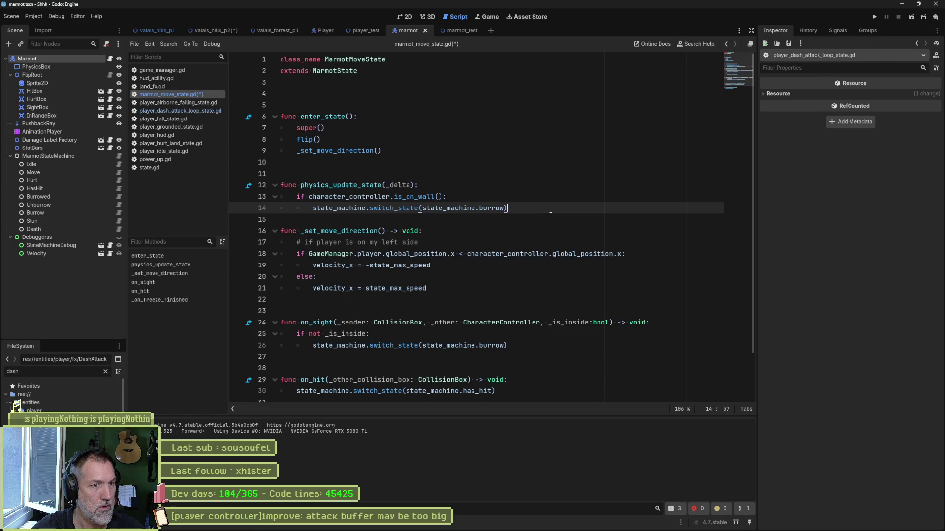
pyautogui.press('Return')
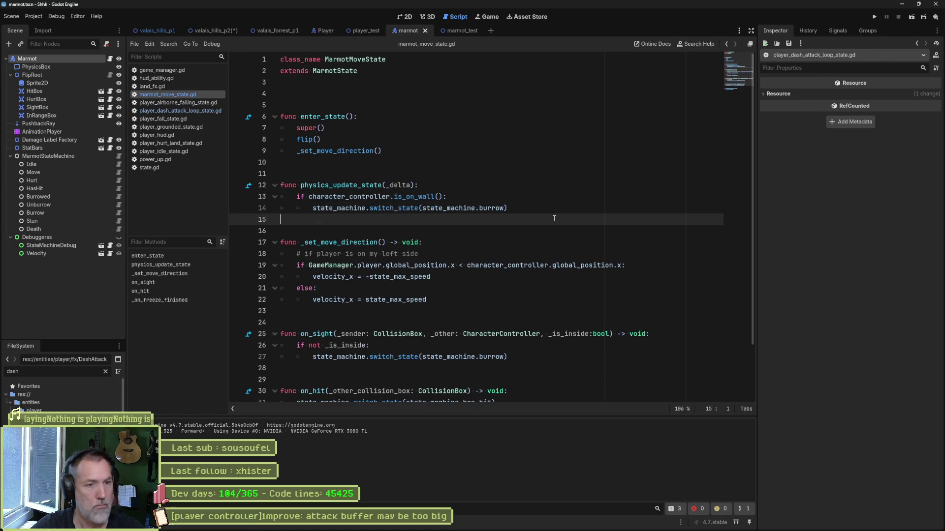
pyautogui.click(452, 29)
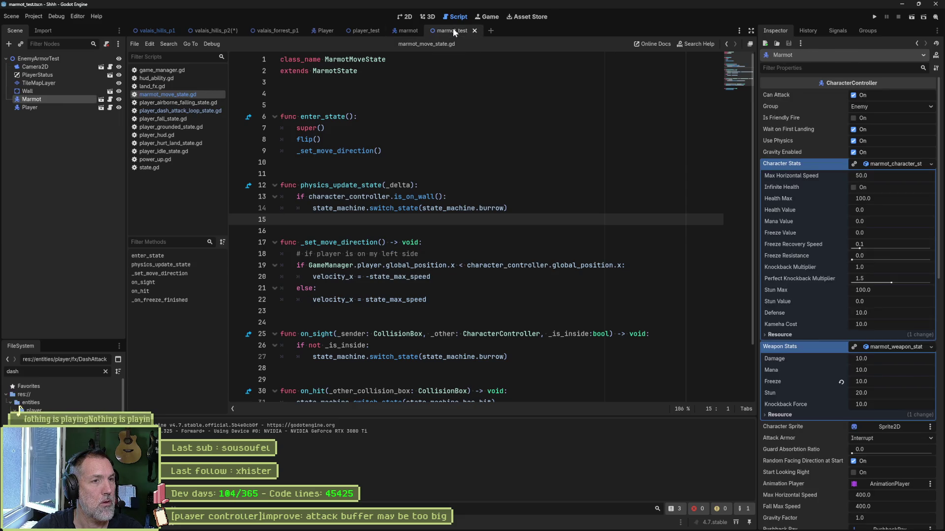
# Run the marmot_test scene, send the player toward the marmot, then stop the game.
pyautogui.press('F6')
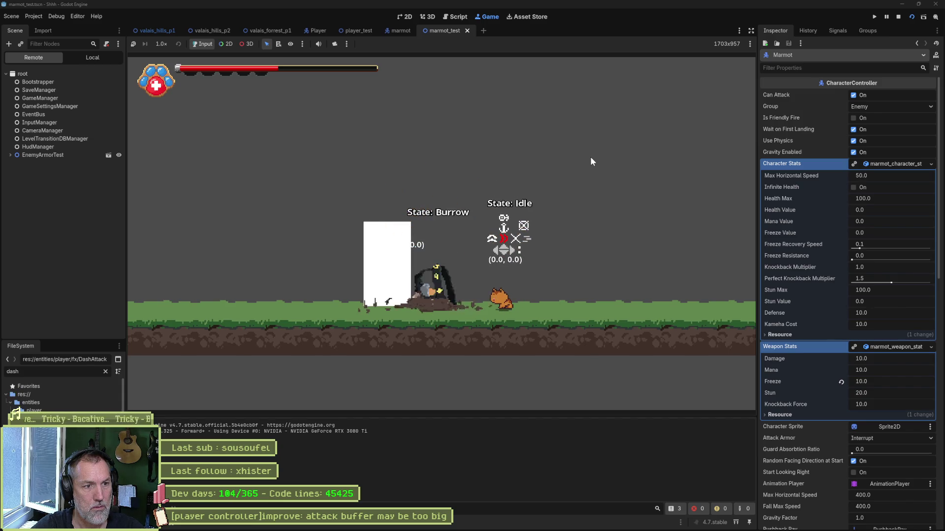
pyautogui.press('Right')
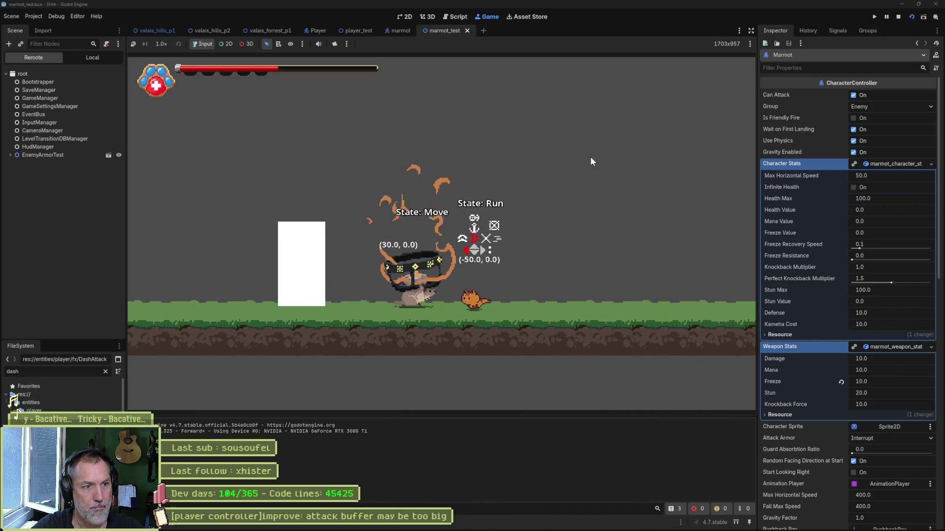
pyautogui.press('F8')
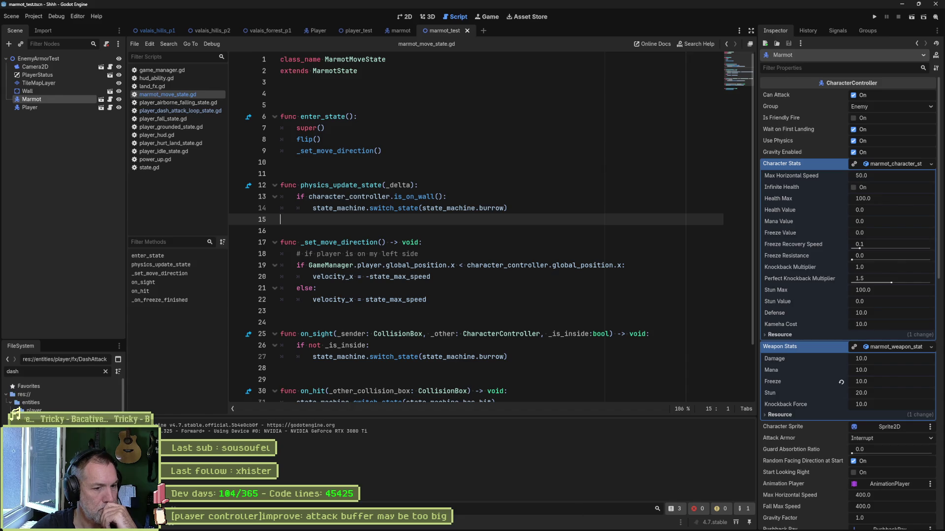
# In Asana, check the walk-loop-against-wall bug task and return to the Godot editor.
pyautogui.click(513, 524)
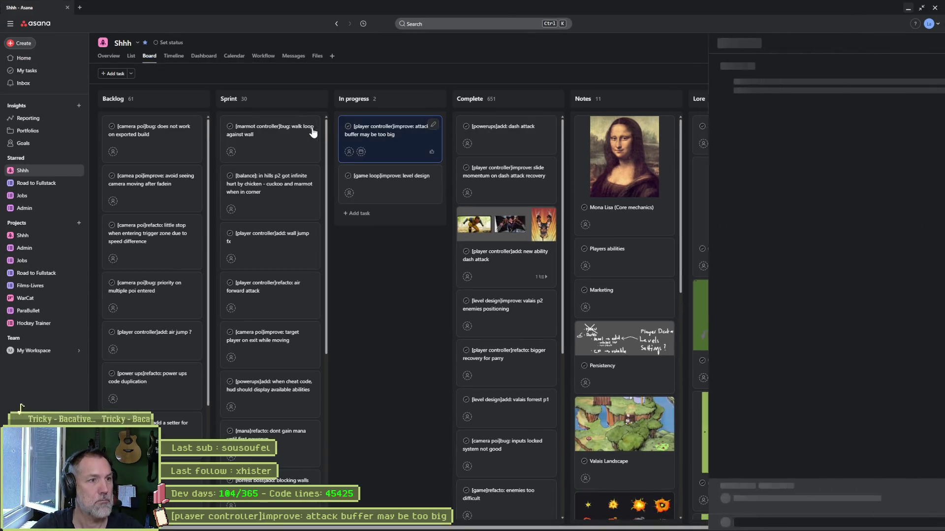
pyautogui.click(274, 135)
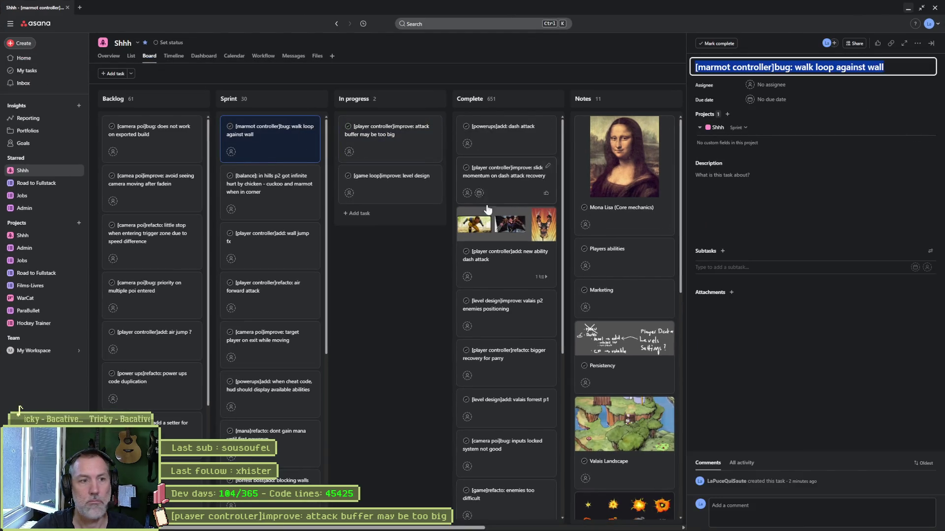
pyautogui.press('Escape')
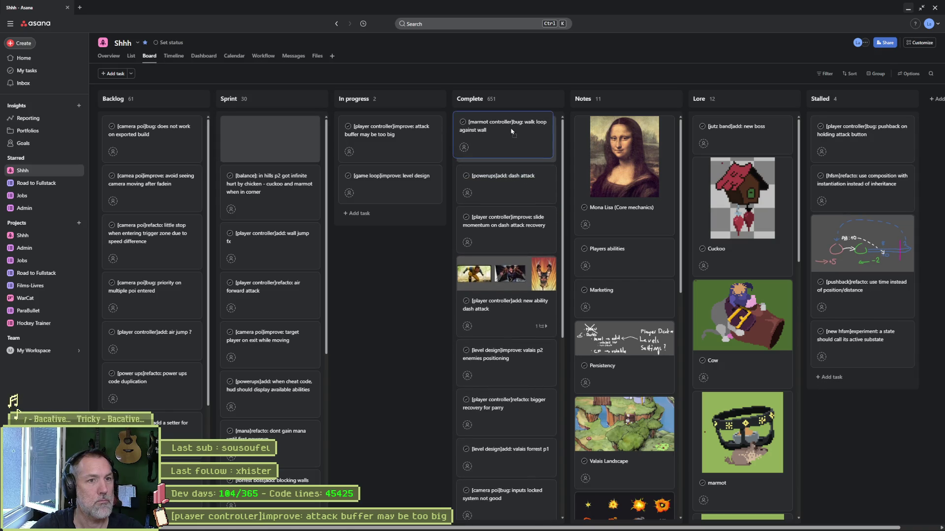
pyautogui.click(513, 524)
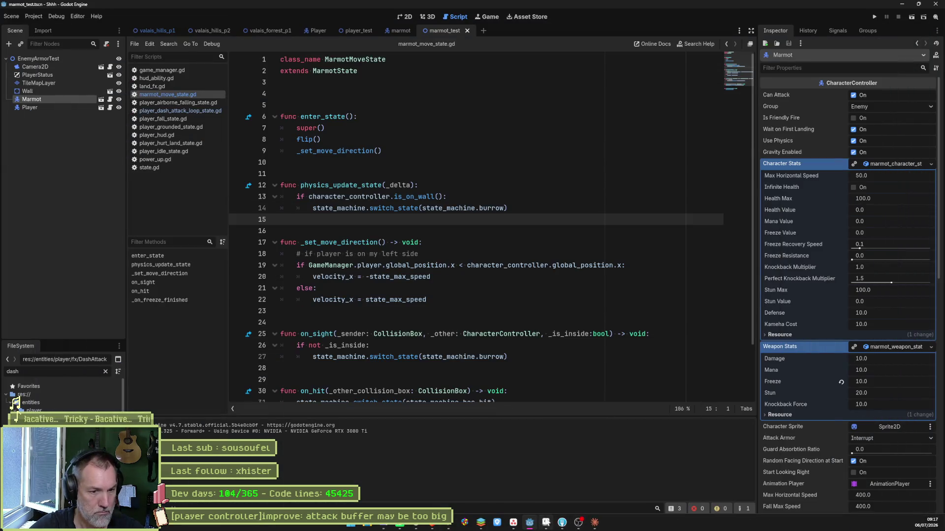
# In Fork, review player_grounded_state.gd, stage all 12 changed files and focus the commit message.
pyautogui.click(562, 523)
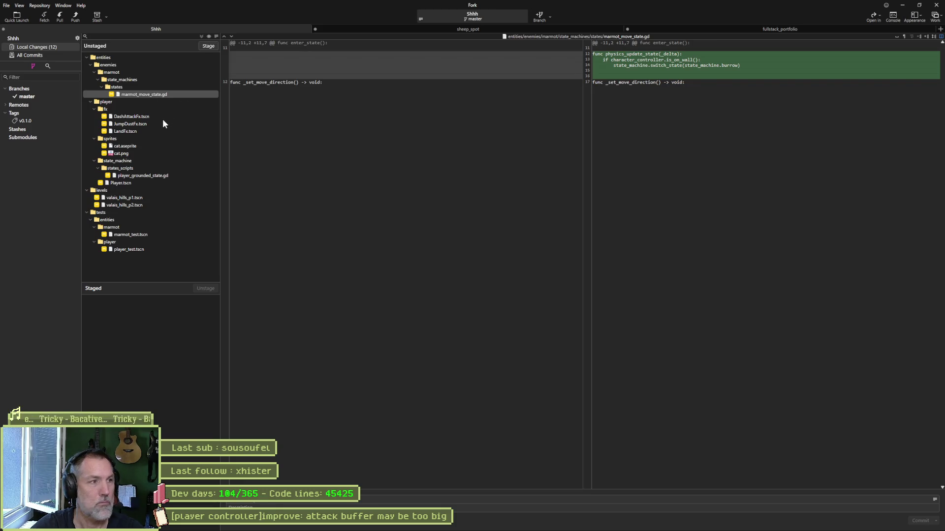
pyautogui.click(151, 177)
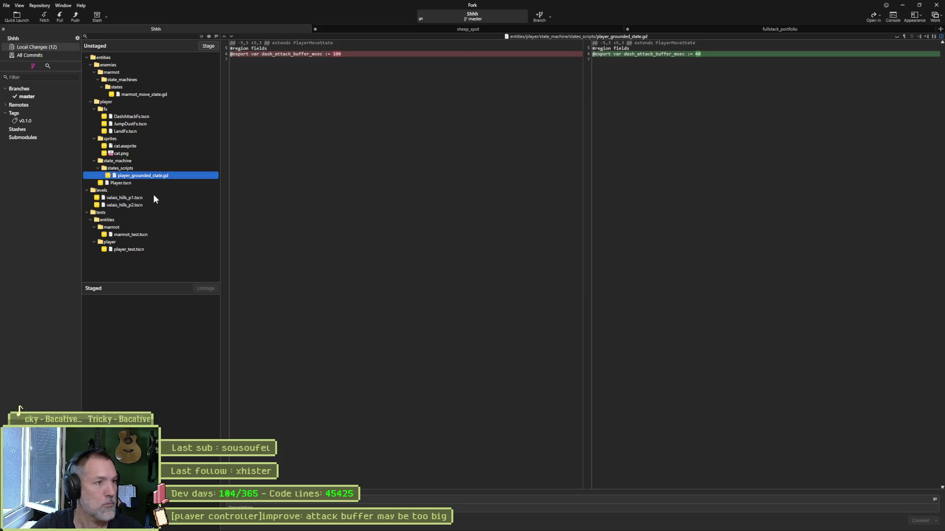
pyautogui.click(204, 45)
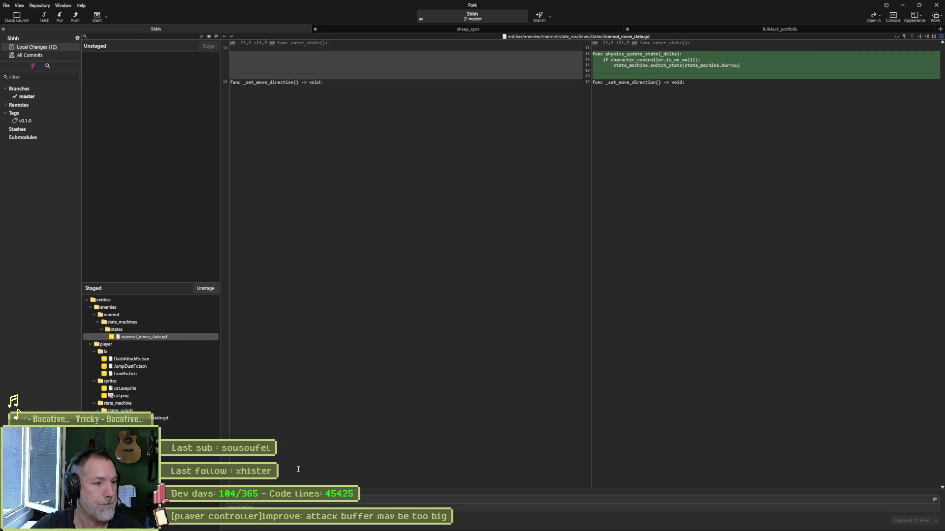
pyautogui.click(399, 497)
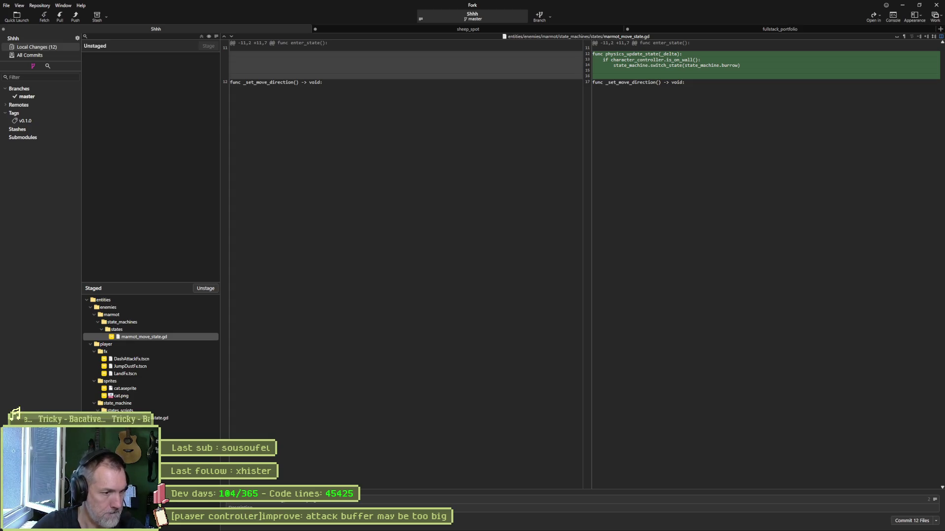
pyautogui.hotkey('alt', 'Tab')
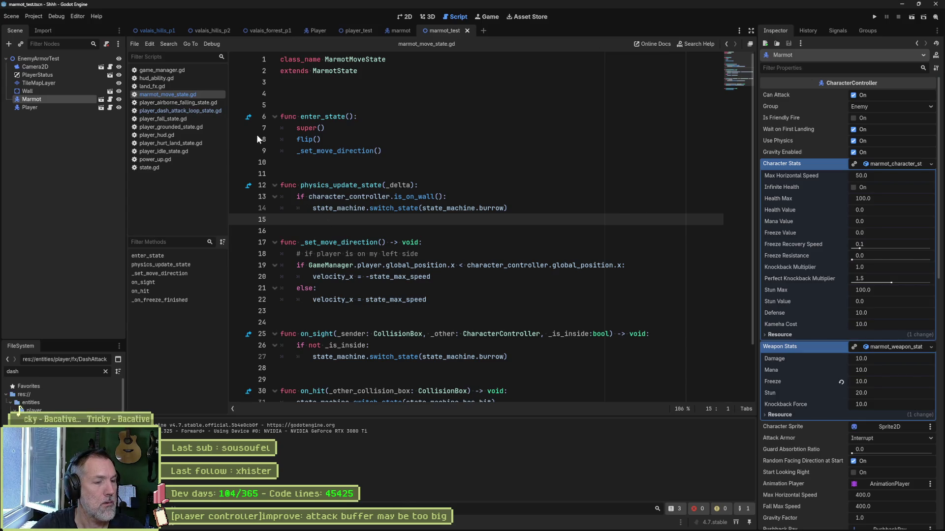
# In Asana, drag the attack-buffer-may-be-too-big task into Complete, then bring Fork forward.
pyautogui.click(512, 527)
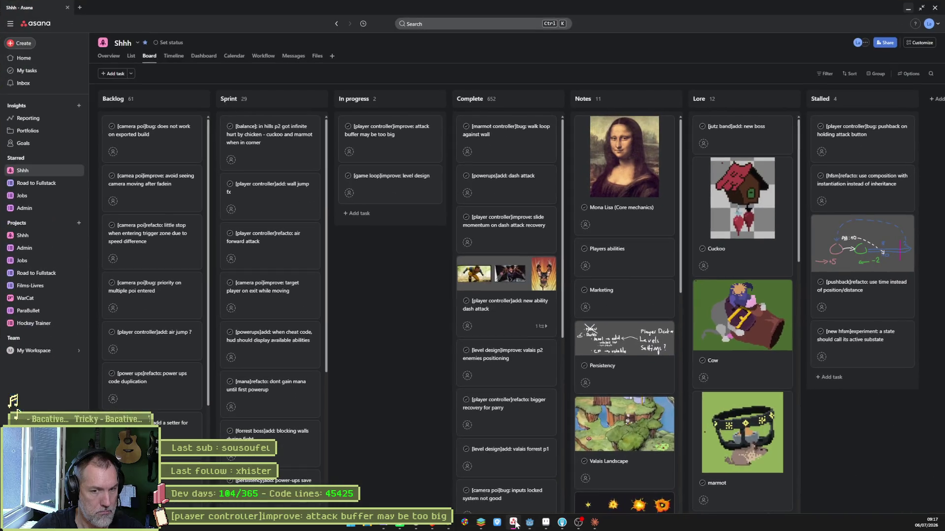
pyautogui.moveTo(390, 181)
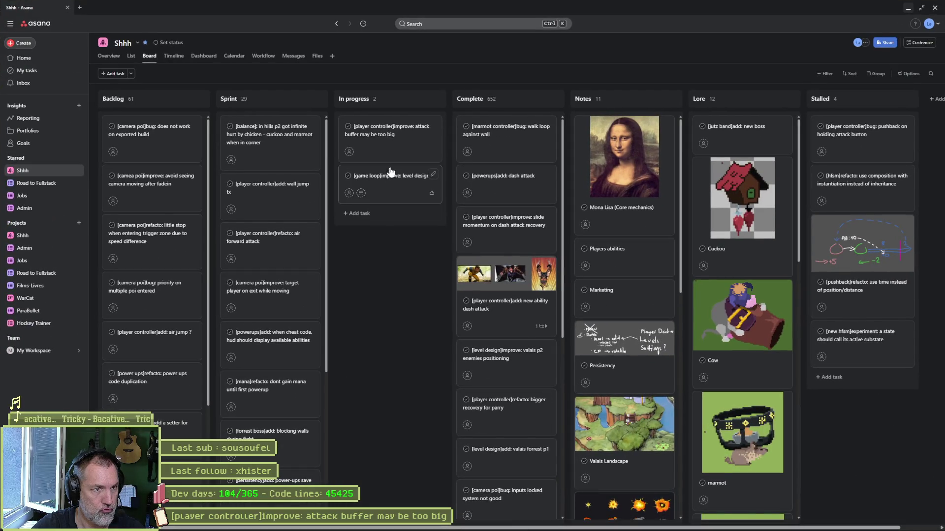
pyautogui.click(392, 140)
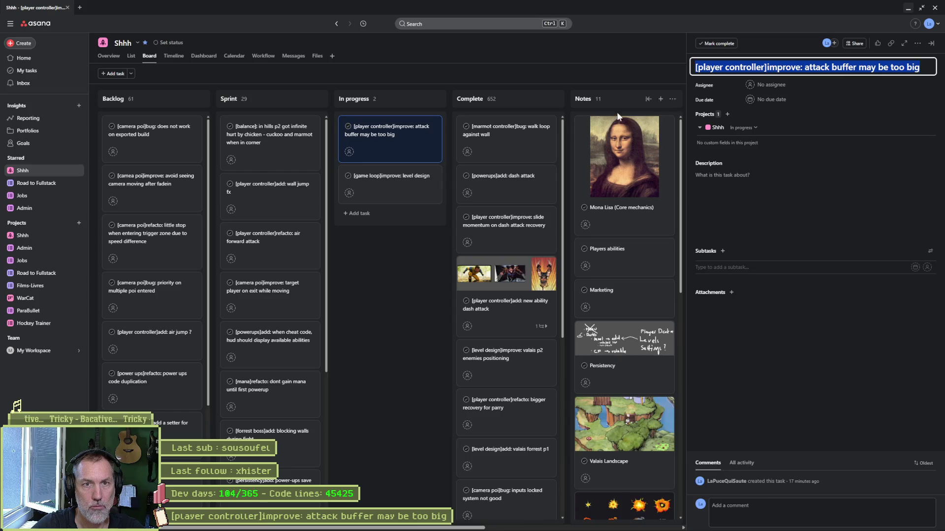
pyautogui.click(384, 205)
pyautogui.moveTo(417, 141); pyautogui.dragTo(507, 142)
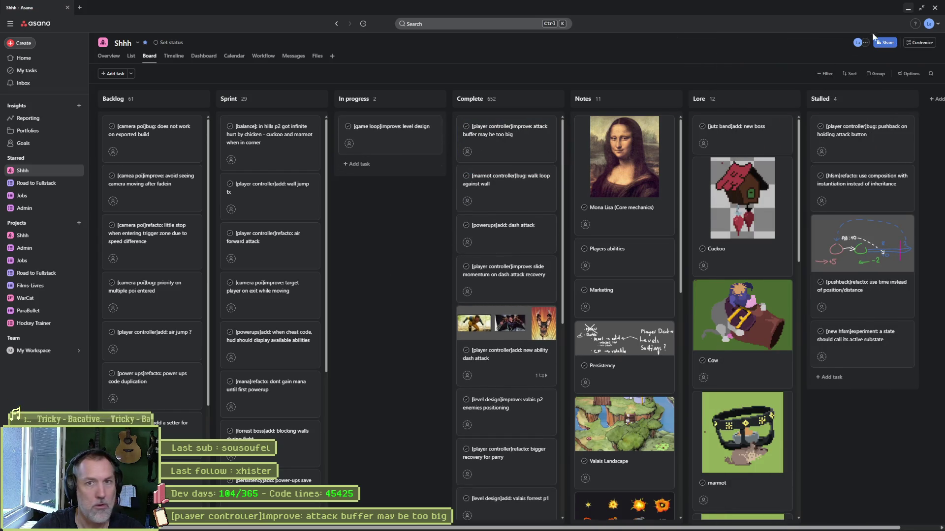
pyautogui.click(907, 7)
pyautogui.click(562, 522)
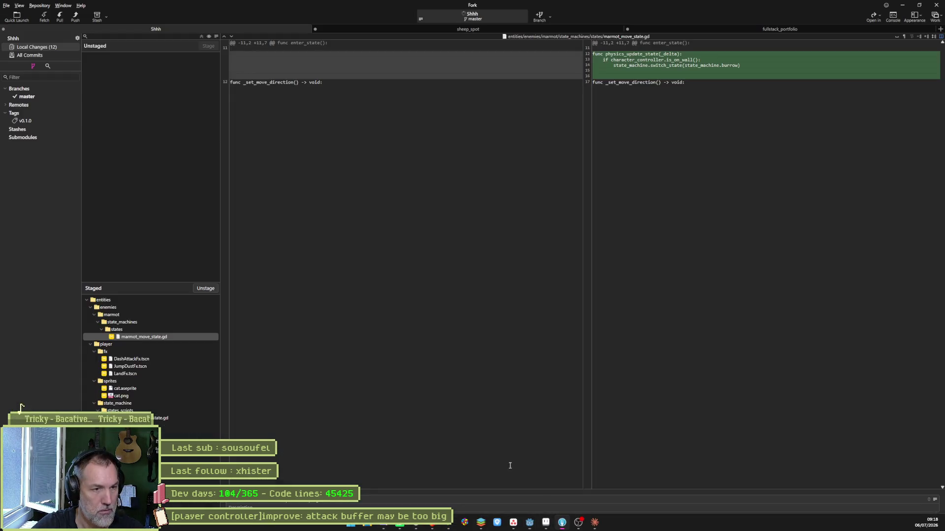
# Commit the staged files with the pasted attack-buffer task title and push master to origin.
pyautogui.click(391, 499)
pyautogui.hotkey('ctrl', 'v')
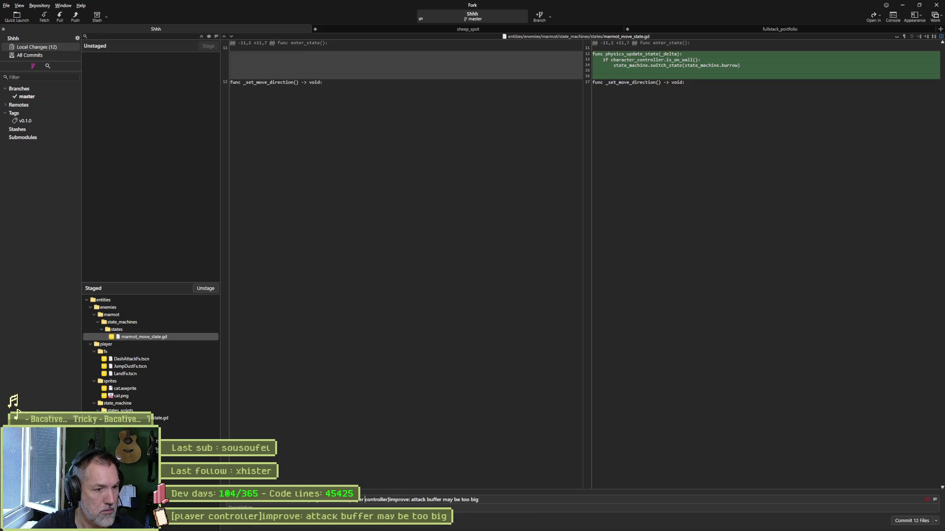
pyautogui.write(':')
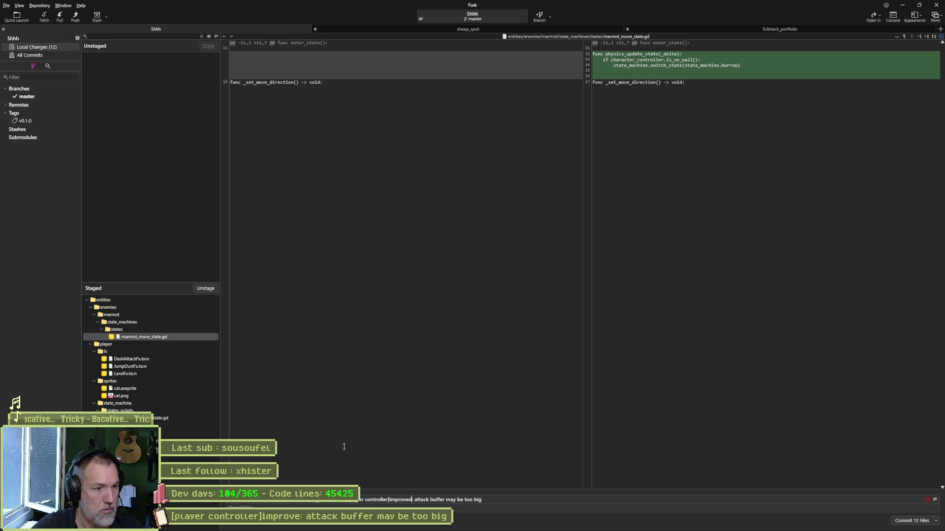
pyautogui.hotkey('ctrl', 'Return')
pyautogui.click(74, 16)
pyautogui.click(519, 292)
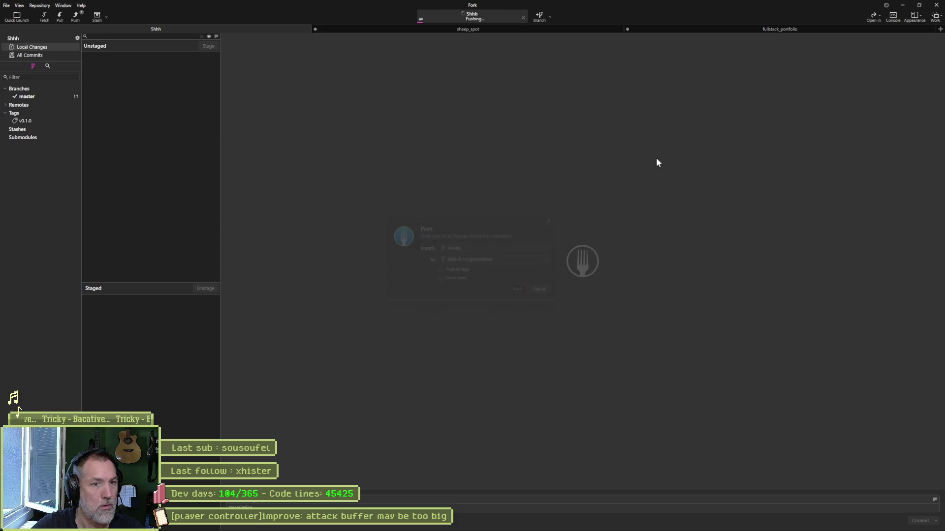
pyautogui.click(901, 6)
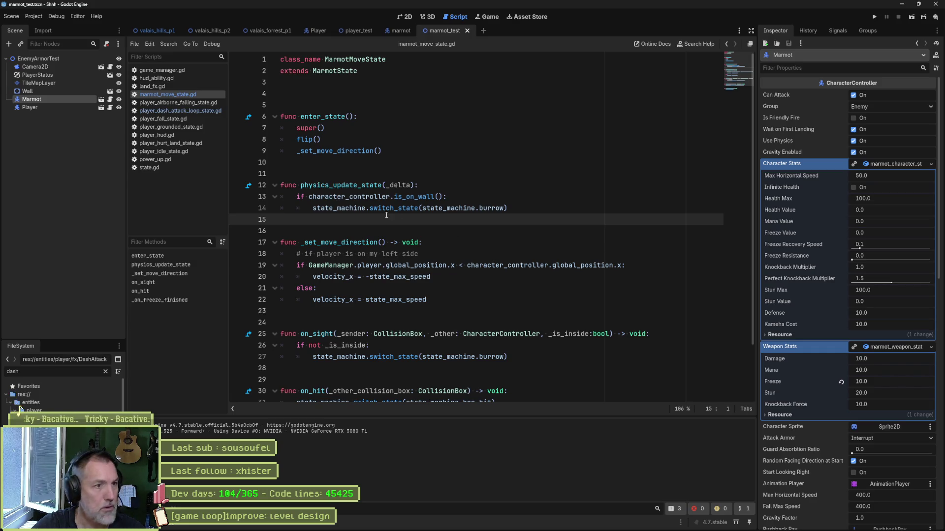
# Close the marmot_test and marmot scenes and show valais_hills_p2 in the 2D workspace.
pyautogui.click(372, 230)
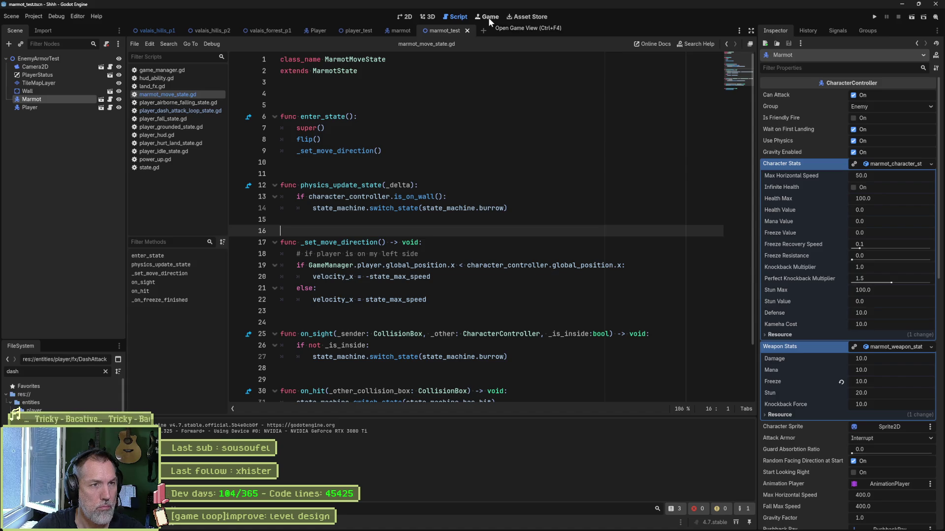
pyautogui.click(466, 31)
pyautogui.click(413, 30)
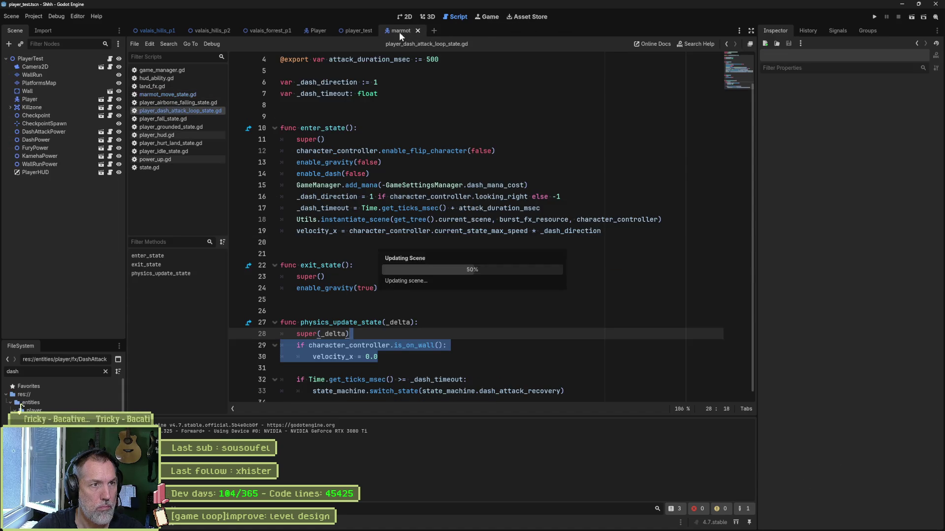
pyautogui.click(210, 29)
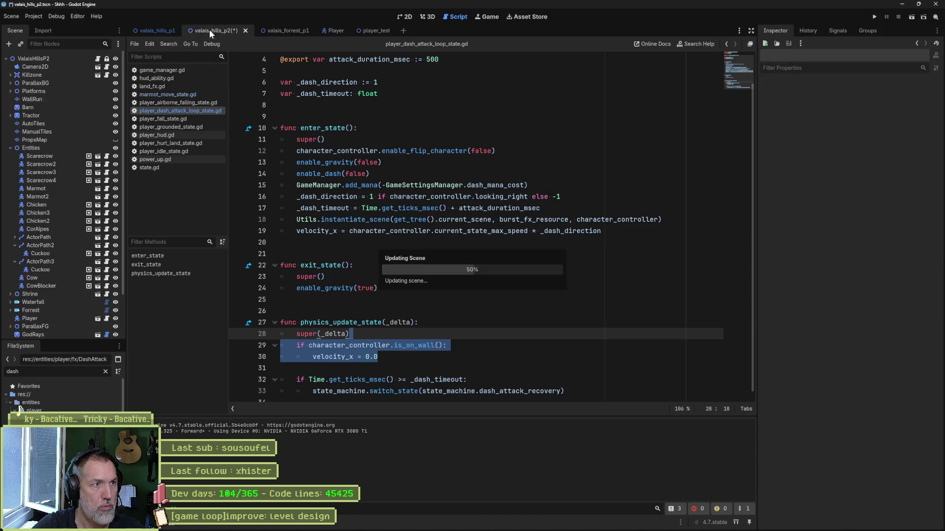
pyautogui.hotkey('ctrl', 'F1')
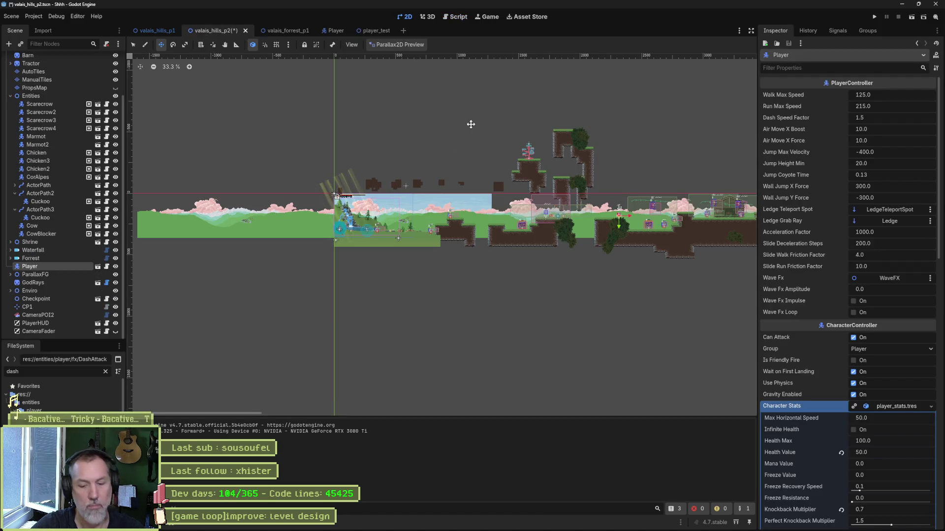
# Play-test the valais_hills_p2 level, stop it, and open marmot.tscn via Quick Open.
pyautogui.press('F6')
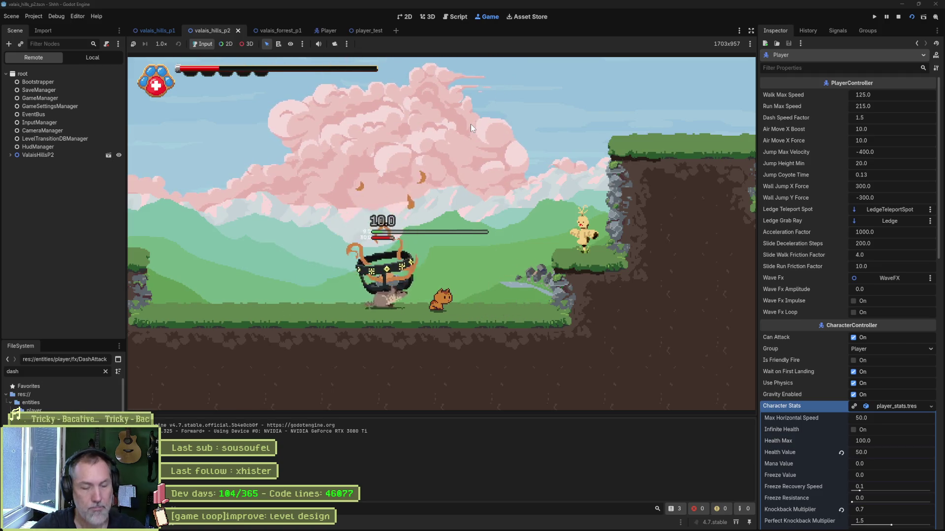
pyautogui.press('F8')
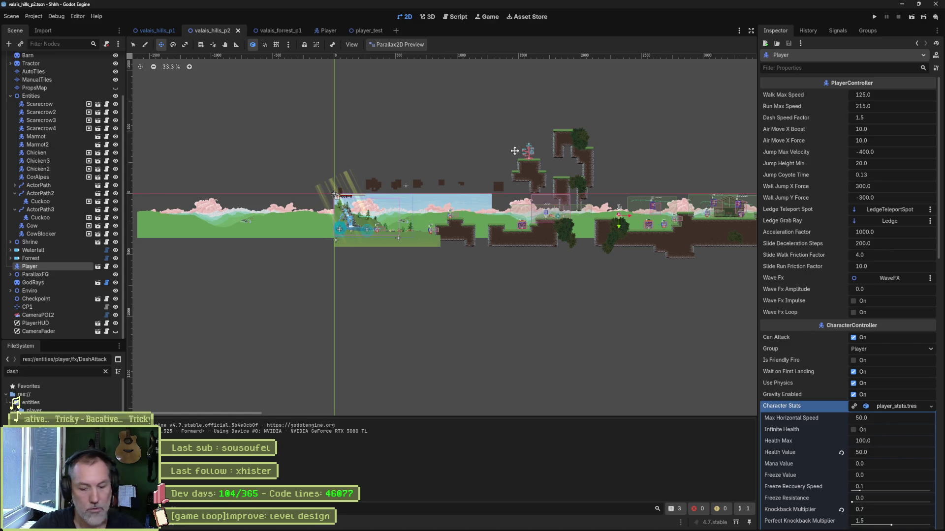
pyautogui.hotkey('shift', 'alt', 'o')
pyautogui.write('marmot.tscn')
pyautogui.press('Return')
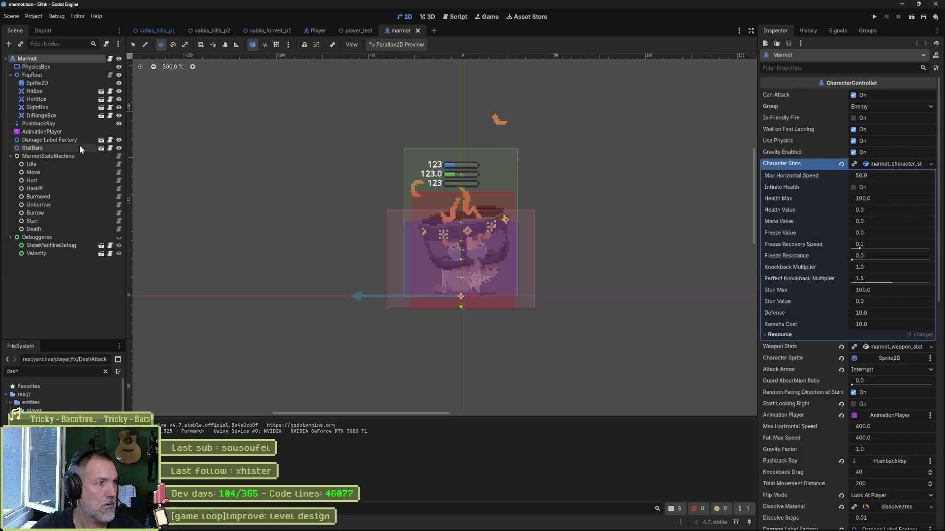
# Preview the marmot's burrow animation in the AnimationPlayer, then show the Burrowed state's script.
pyautogui.click(59, 132)
pyautogui.click(369, 373)
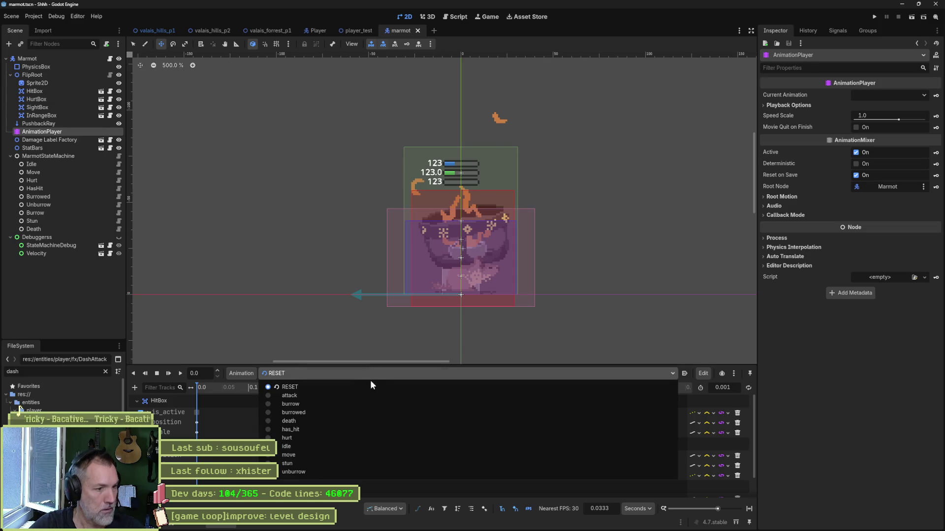
pyautogui.click(352, 405)
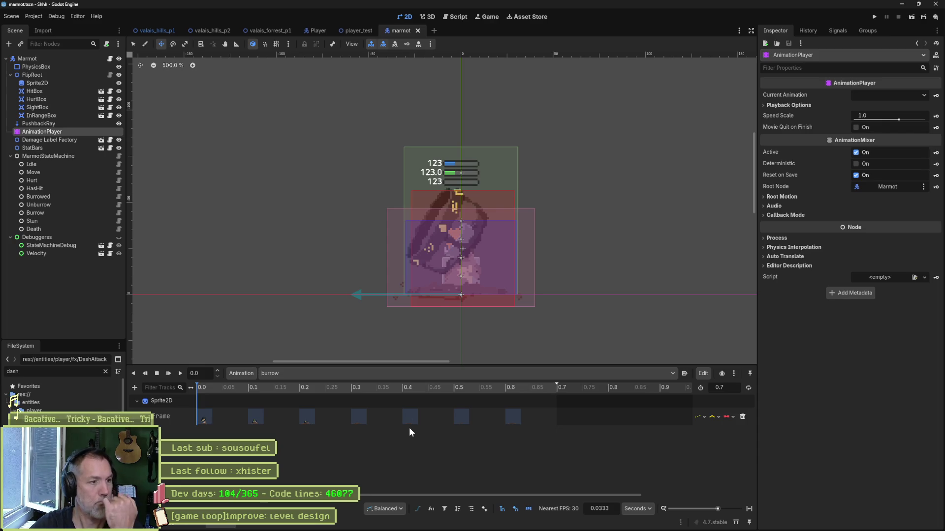
pyautogui.click(118, 196)
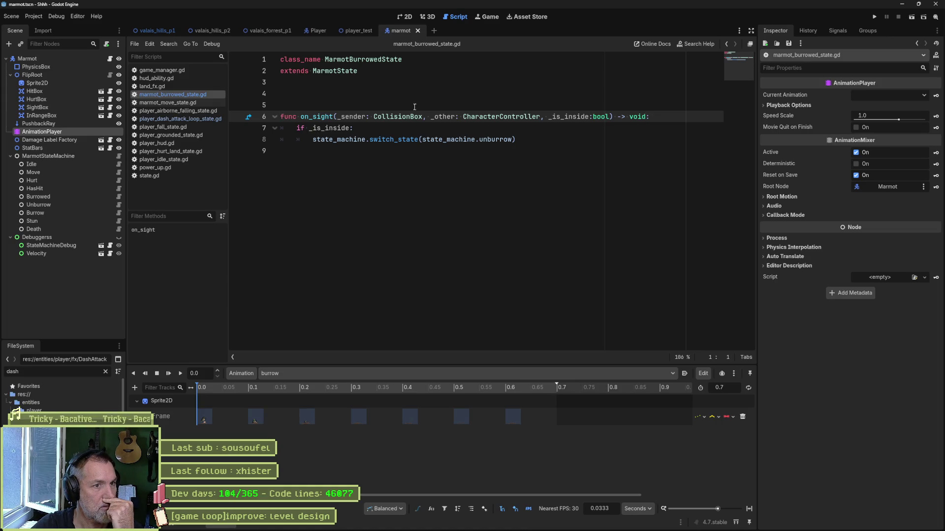
# Add an exit_state function above on_sight in marmot_burrowed_state.gd.
pyautogui.click(590, 139)
pyautogui.press('Up')
pyautogui.press('Up')
pyautogui.press('Up')
pyautogui.press('Return')
pyautogui.press('Return')
pyautogui.press('Up')
pyautogui.press('Up')
pyautogui.write('fu')
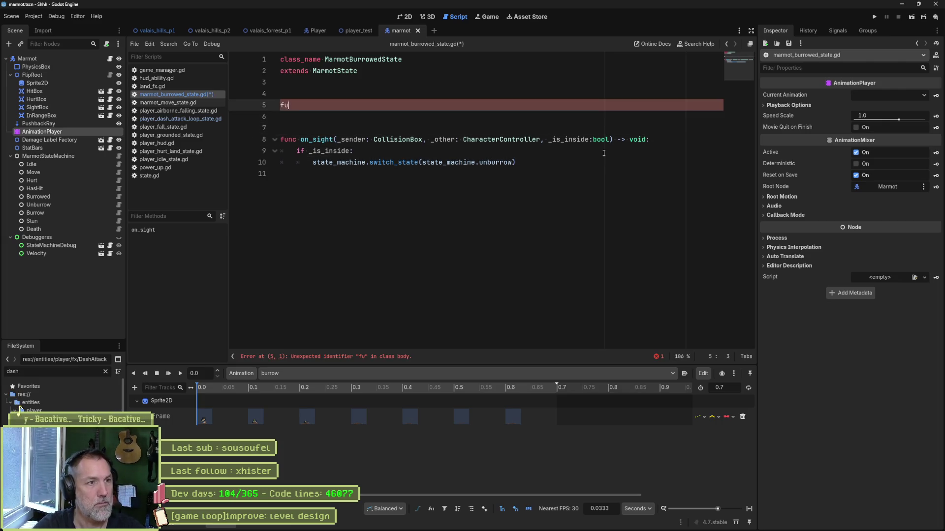
pyautogui.press('Return')
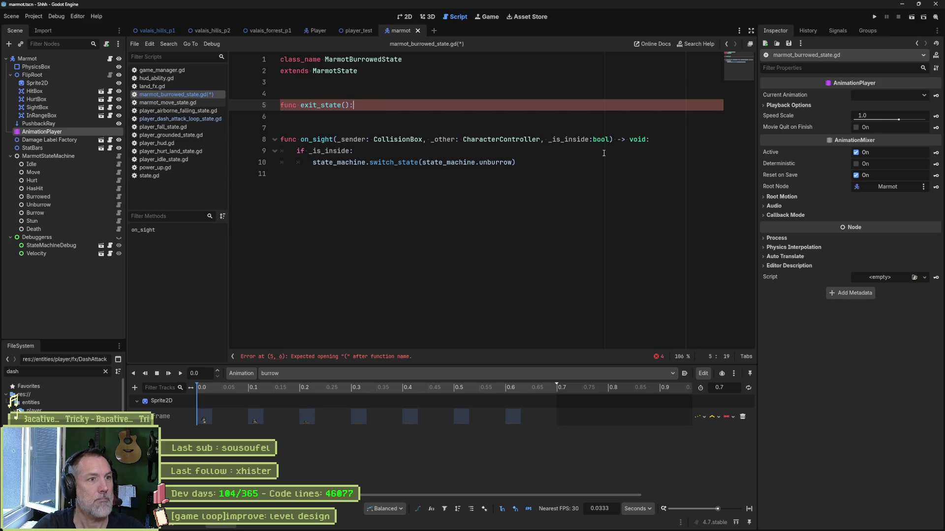
pyautogui.press('Return')
pyautogui.write('se')
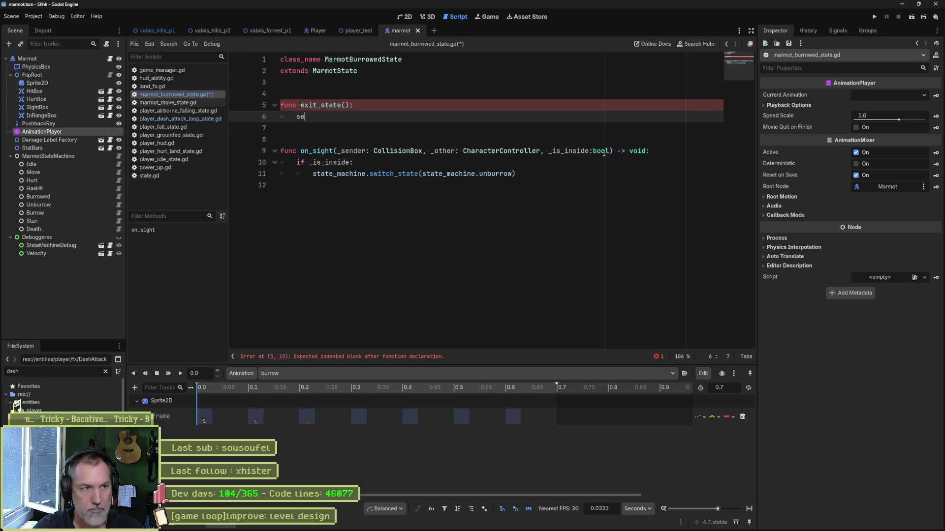
pyautogui.write('t_')
# Begin a set_collision_boxes_active(CollisionBox. call and check collision_box.gd for the type names.
pyautogui.press('Down')
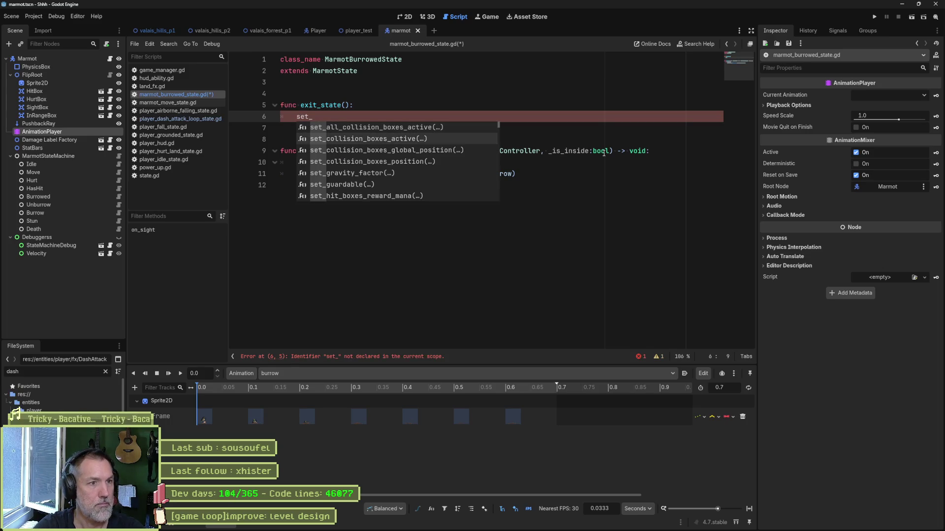
pyautogui.press('Return')
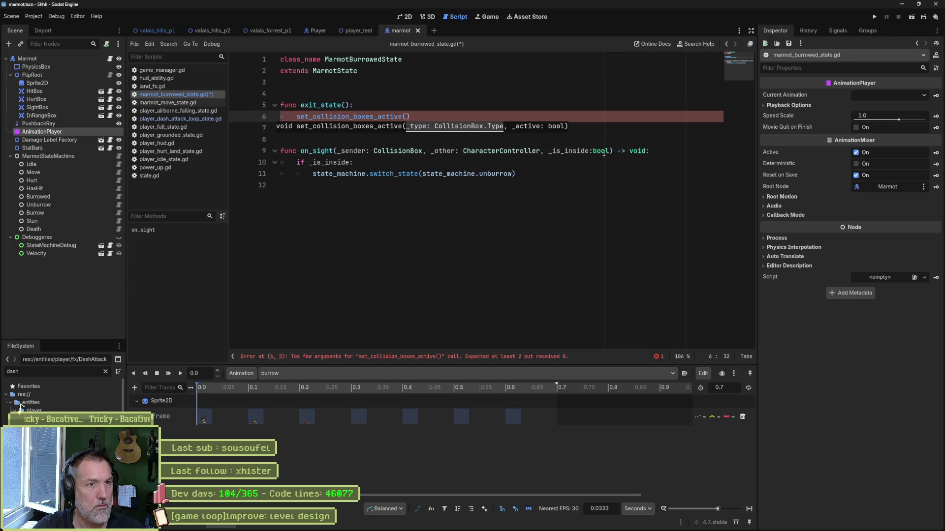
pyautogui.write('Coll')
pyautogui.press('Return')
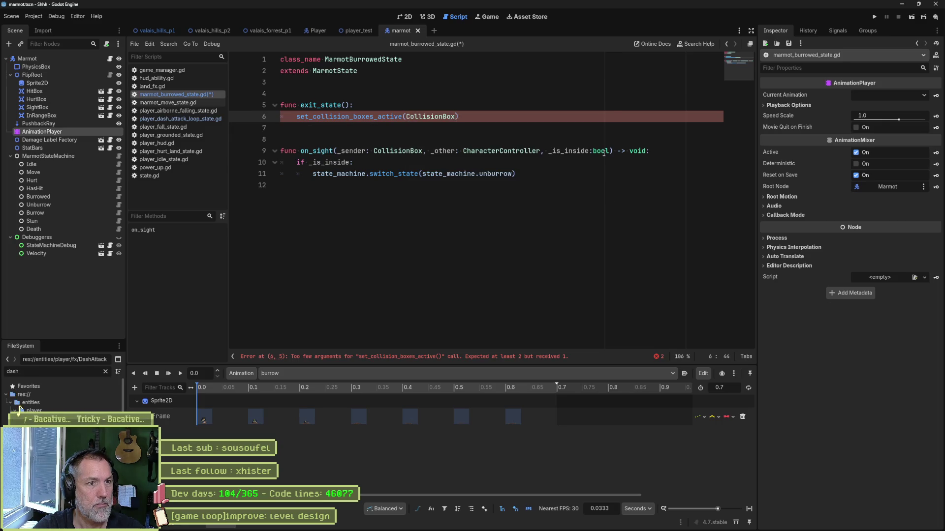
pyautogui.write('.')
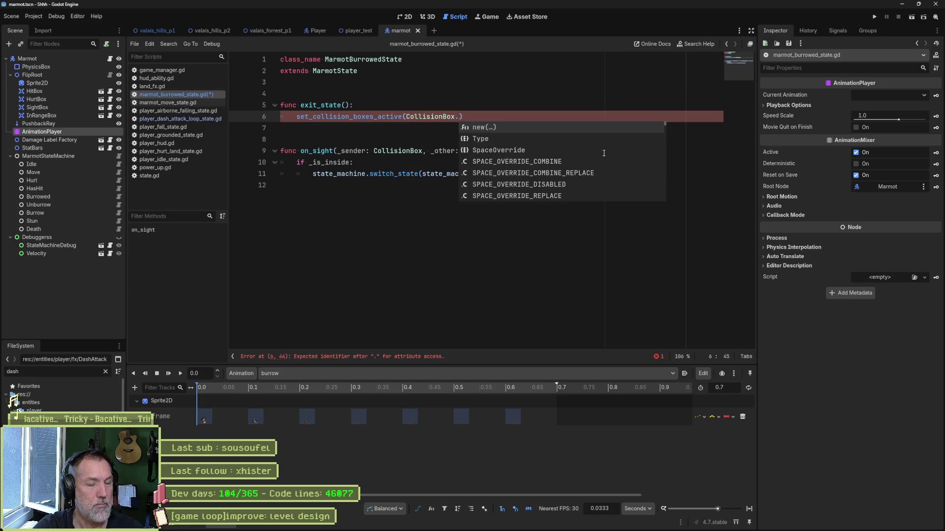
pyautogui.write('si')
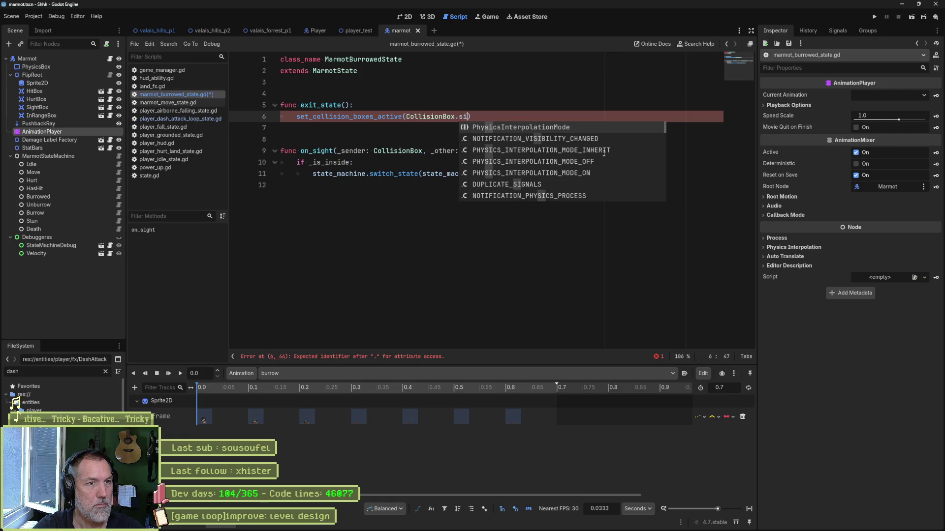
pyautogui.press('BackSpace')
pyautogui.press('BackSpace')
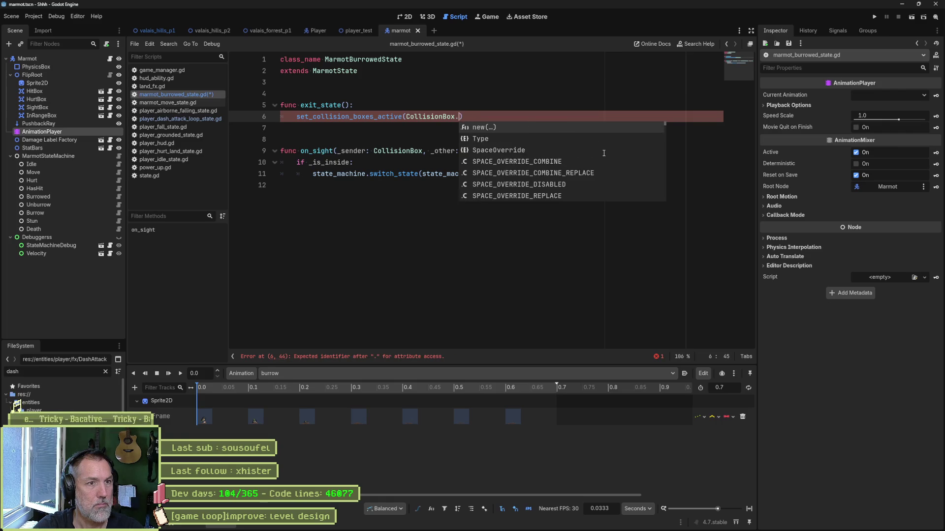
pyautogui.keyDown('ctrl'); pyautogui.click(440, 119); pyautogui.keyUp('ctrl')
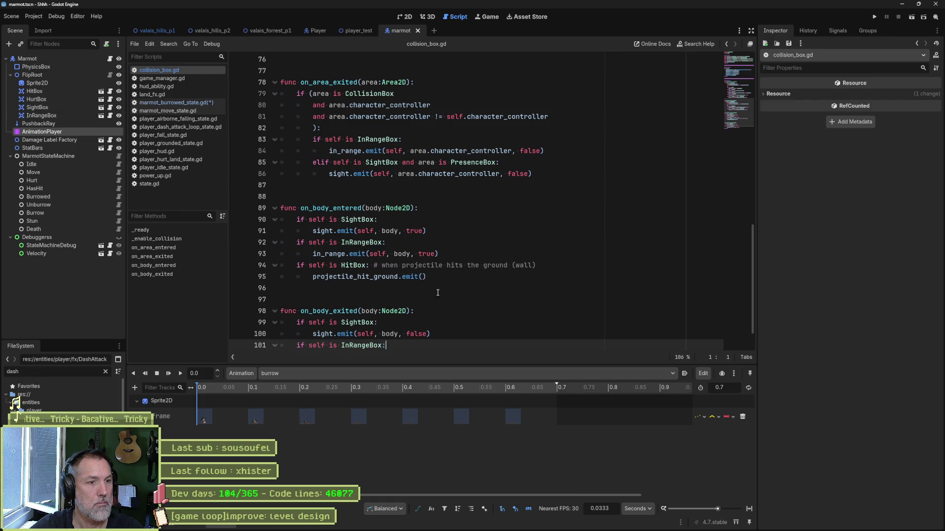
pyautogui.doubleClick(357, 322)
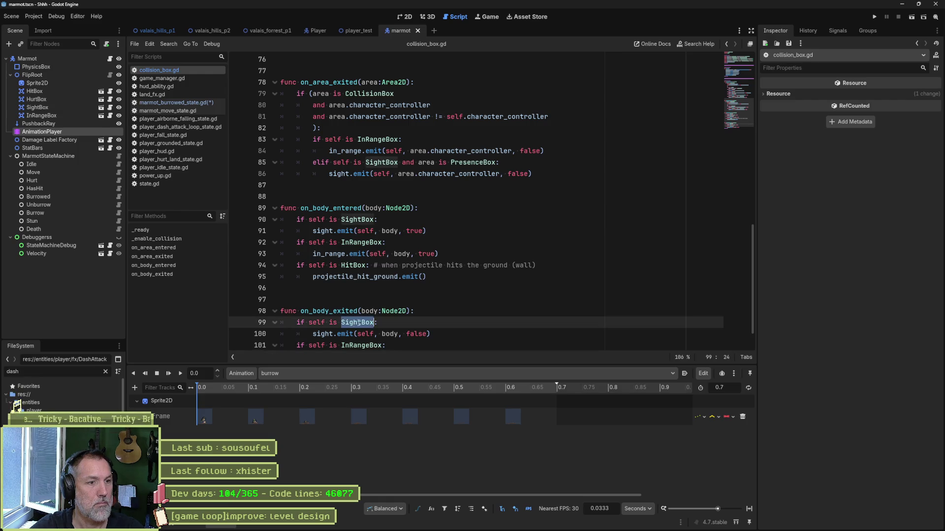
pyautogui.click(745, 65)
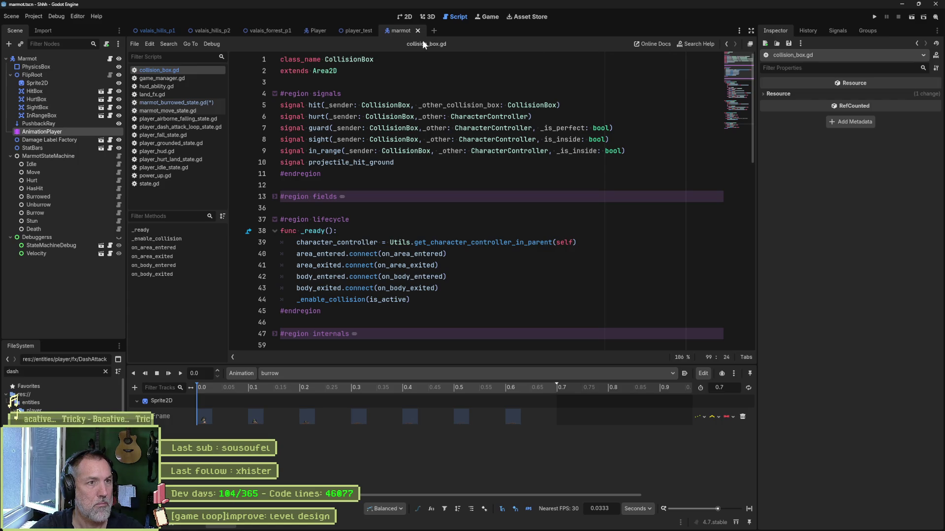
pyautogui.hotkey('alt', 'Left')
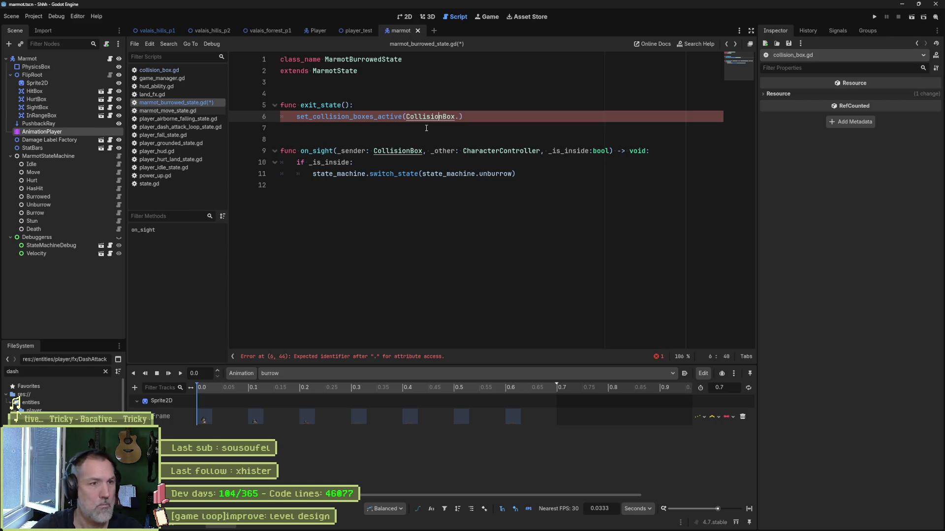
pyautogui.moveTo(396, 117)
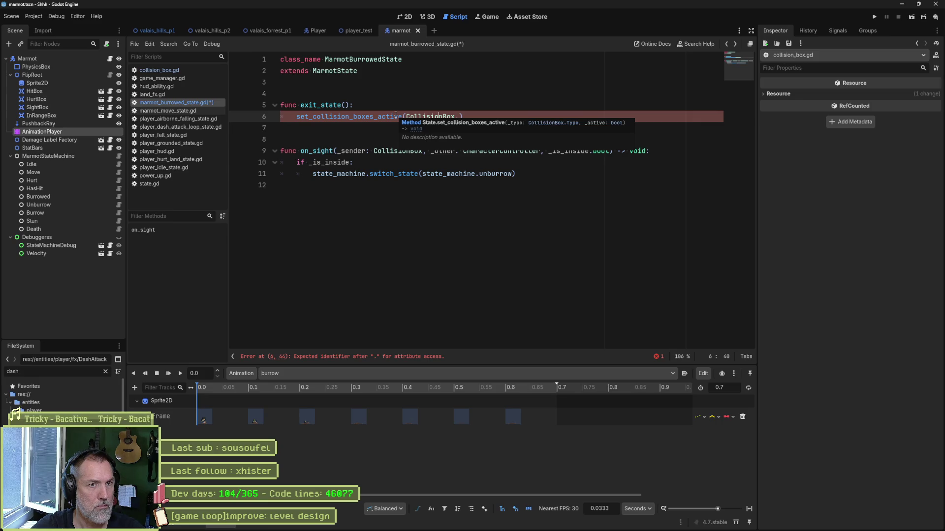
# Complete the call as set_collision_boxes_active(CollisionBox.Type.IN_RANGE, false) and select exit_state.
pyautogui.click(458, 116)
pyautogui.write('T')
pyautogui.press('Return')
pyautogui.write('.')
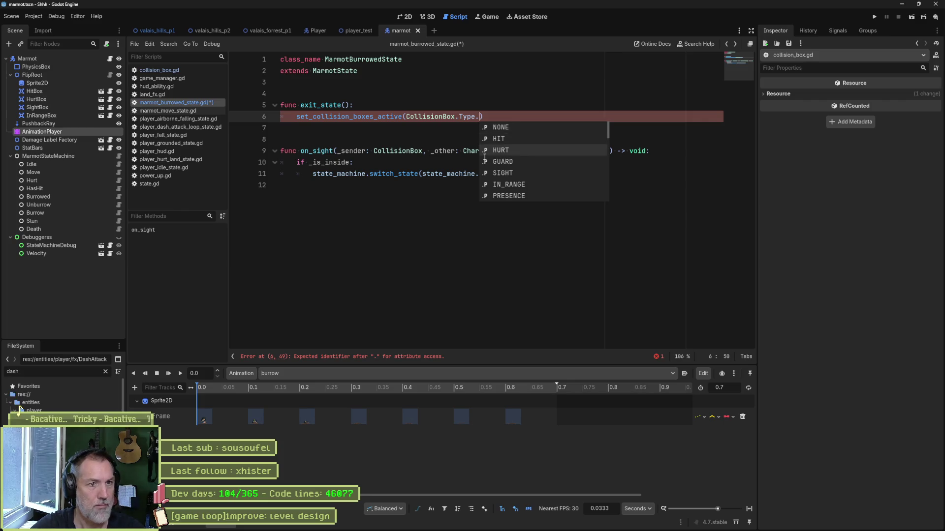
pyautogui.scroll(-1, 484, 155)
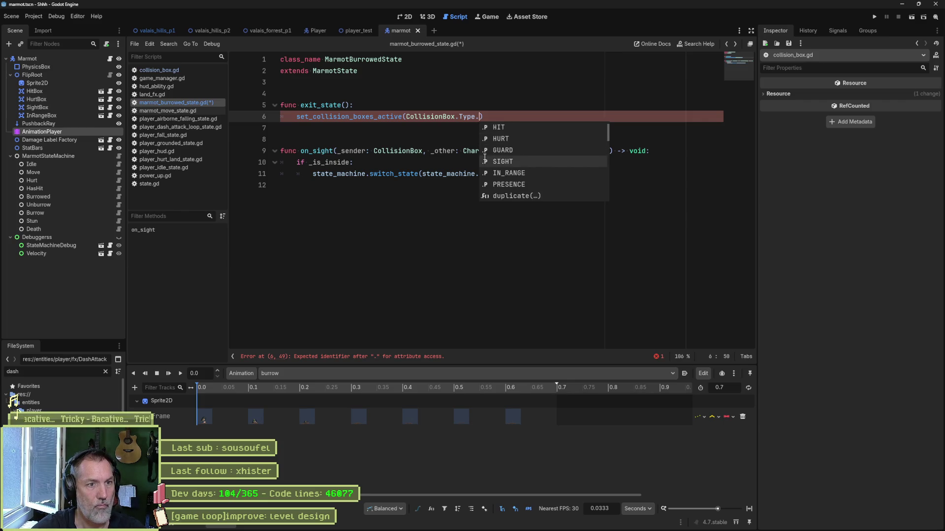
pyautogui.scroll(-1, 484, 157)
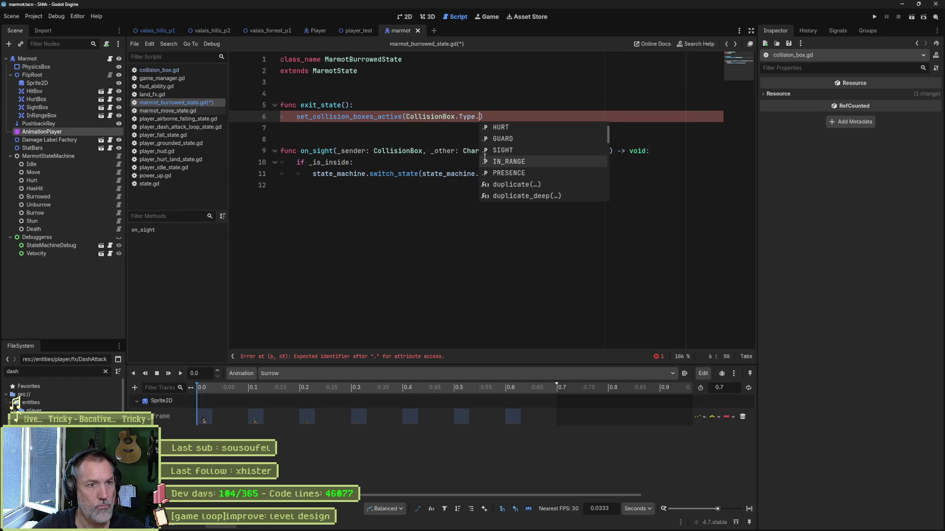
pyautogui.click(484, 157)
pyautogui.write(', false')
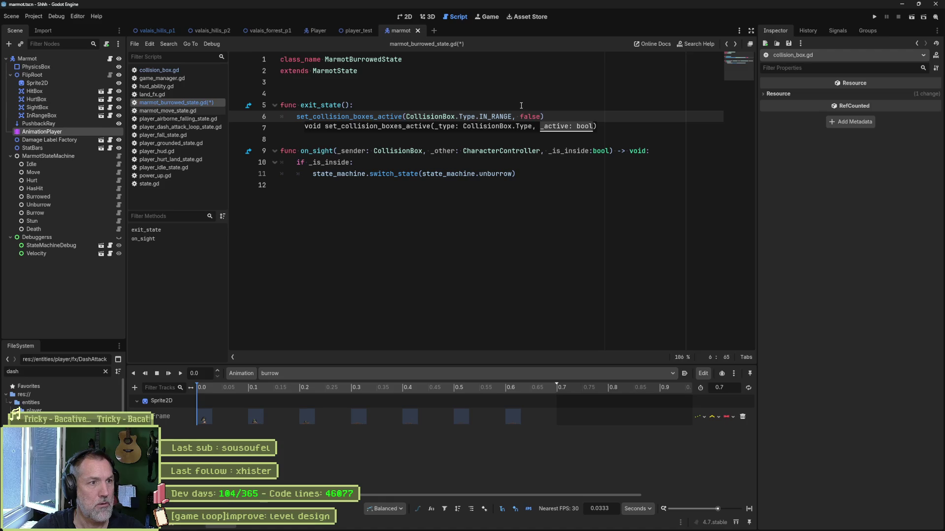
pyautogui.click(521, 105)
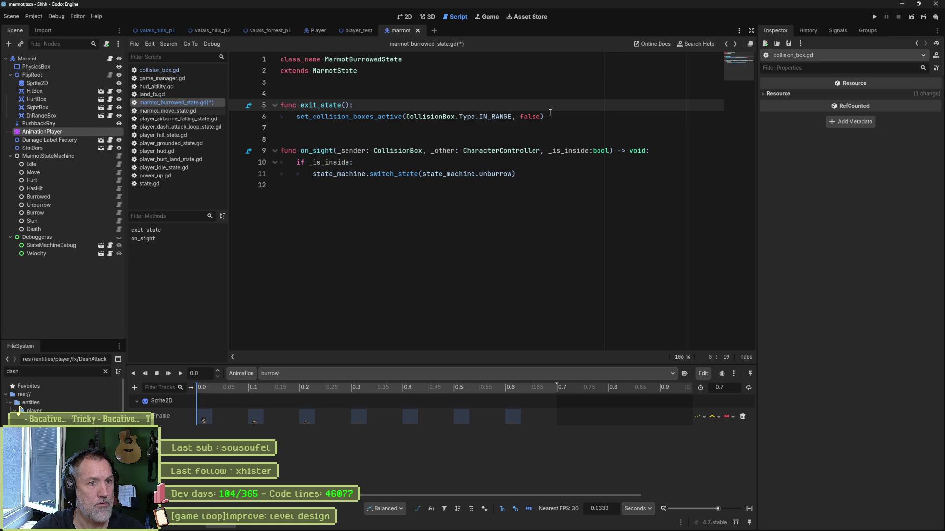
pyautogui.moveTo(550, 115); pyautogui.dragTo(554, 93)
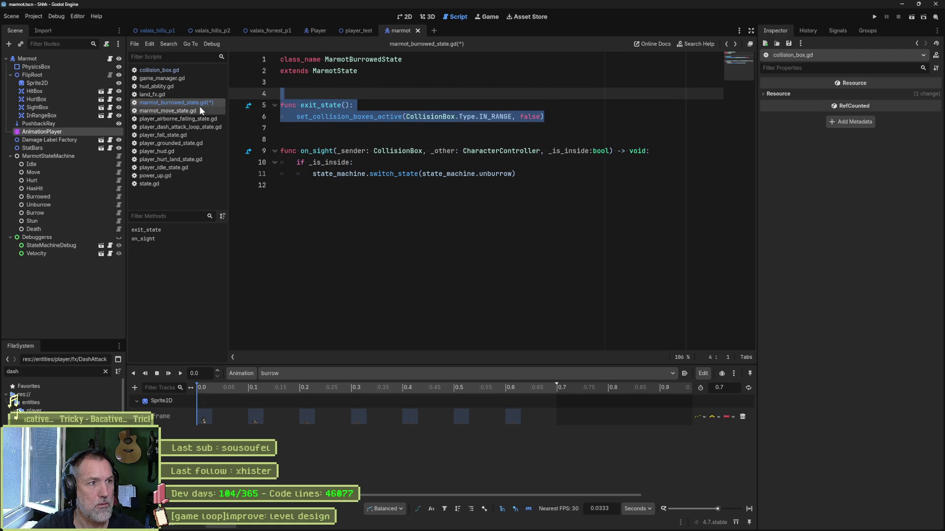
# Cut exit_state from the burrowed-state script, save it, and paste the function into marmot_burrow_state.gd.
pyautogui.click(119, 195)
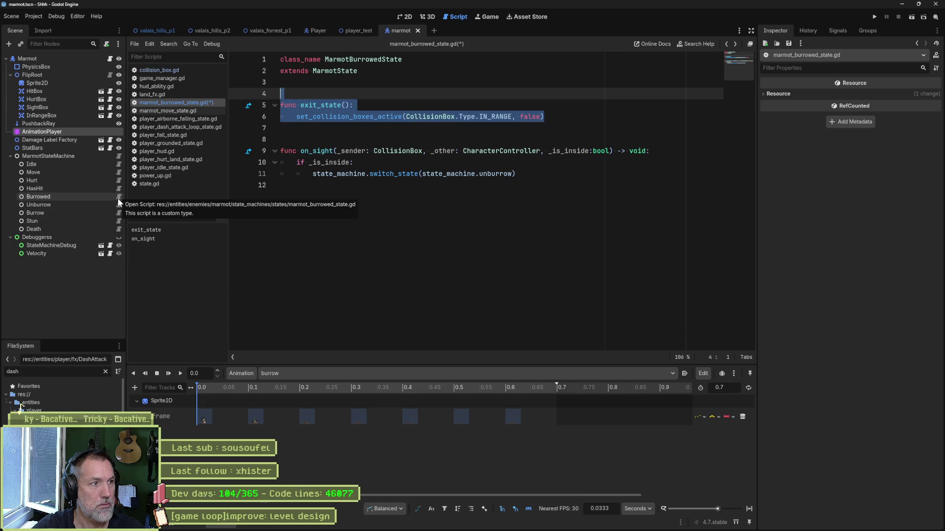
pyautogui.press('BackSpace')
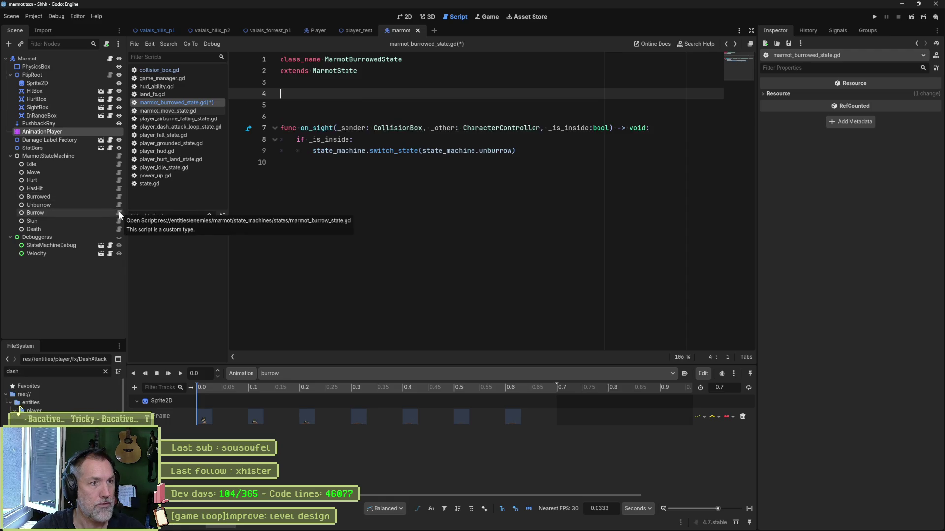
pyautogui.press('BackSpace')
pyautogui.press('BackSpace')
pyautogui.hotkey('ctrl', 's')
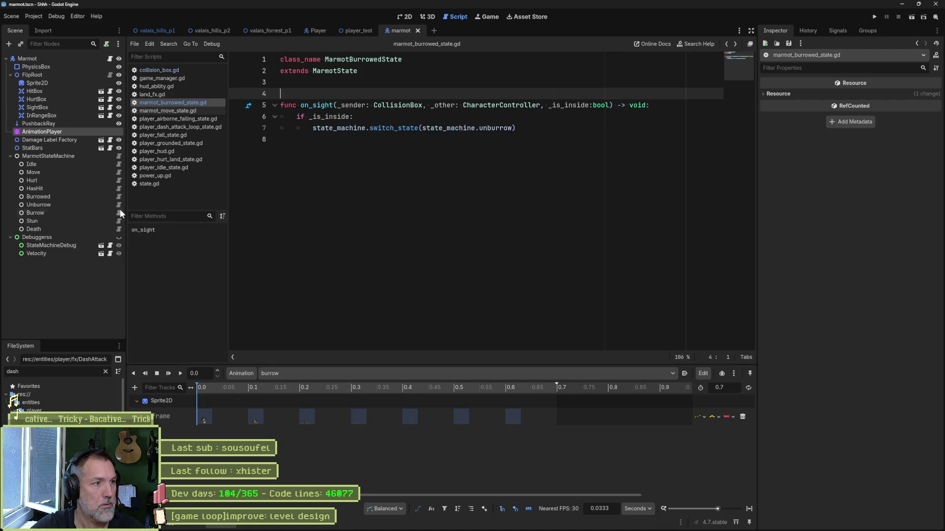
pyautogui.click(118, 213)
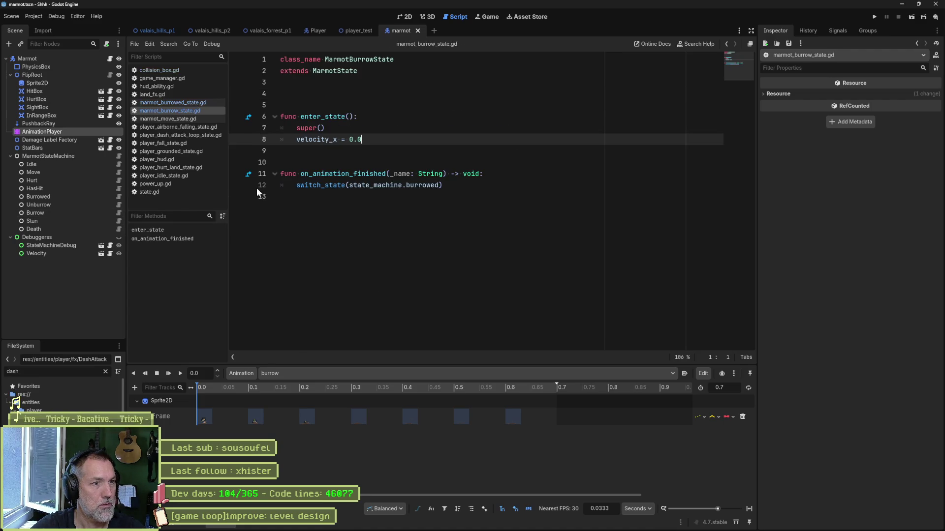
pyautogui.write('func exit_state(): \tset_collision_boxes_active(CollisionBox.Type.IN_RANGE, false)')
pyautogui.press('Return')
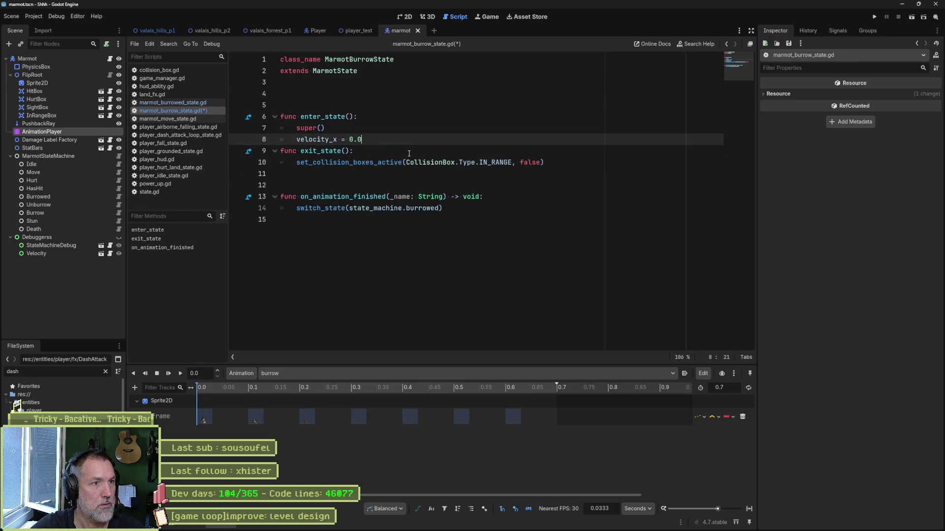
pyautogui.press('Return')
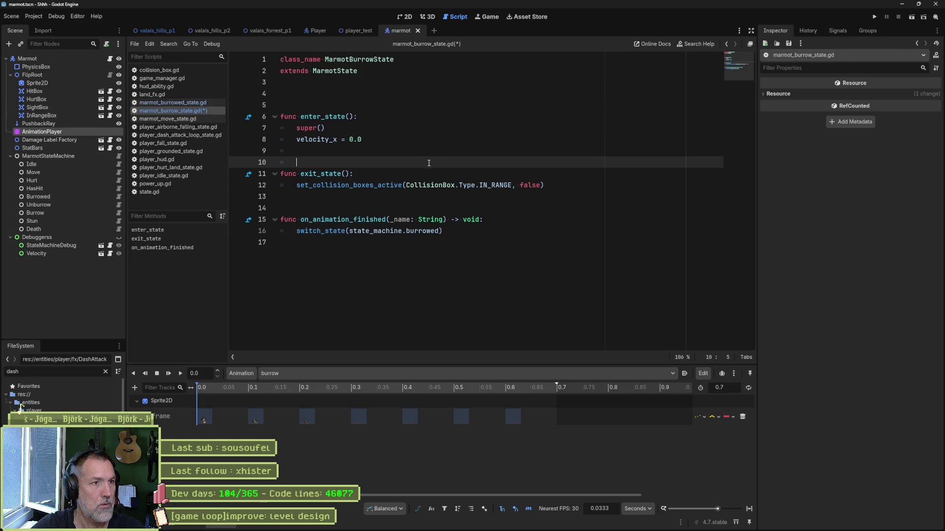
# Copy the IN_RANGE call into enter_state and change exit_state's false to true, then save.
pyautogui.moveTo(556, 183); pyautogui.dragTo(559, 176)
pyautogui.hotkey('ctrl', 'c')
pyautogui.click(416, 139)
pyautogui.hotkey('ctrl', 'v')
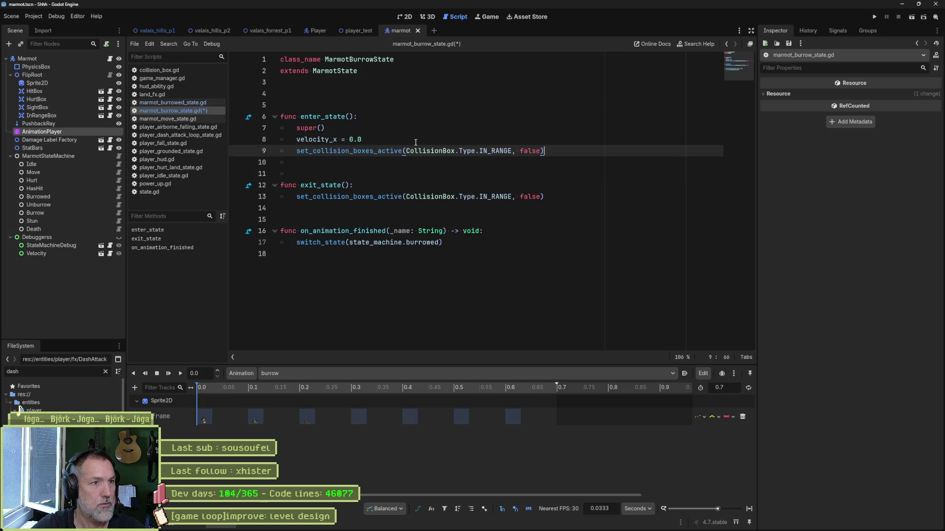
pyautogui.doubleClick(529, 198)
pyautogui.write('true')
pyautogui.hotkey('ctrl', 's')
# Tidy blank lines, add super() to exit_state, save, and reopen the Burrowed state's script.
pyautogui.click(477, 171)
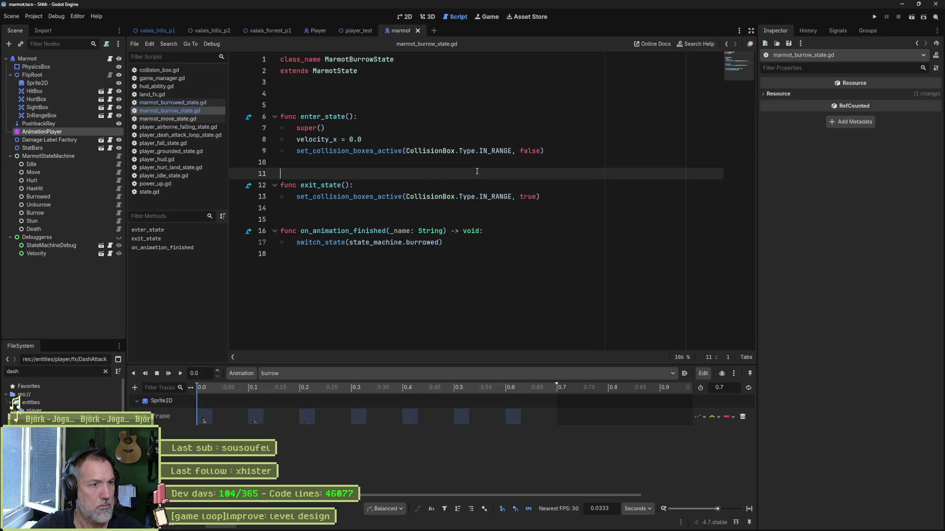
pyautogui.press('BackSpace')
pyautogui.press('Up')
pyautogui.press('Up')
pyautogui.press('Up')
pyautogui.press('BackSpace')
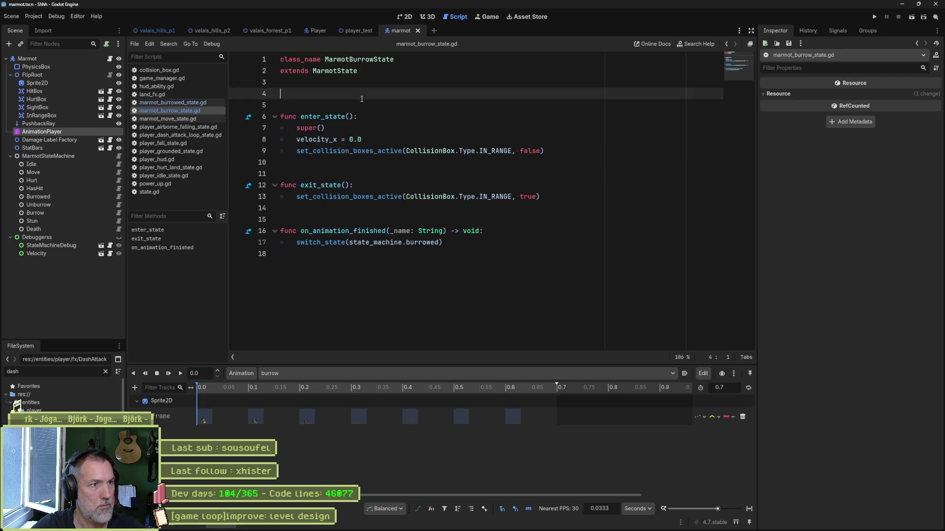
pyautogui.hotkey('ctrl', 's')
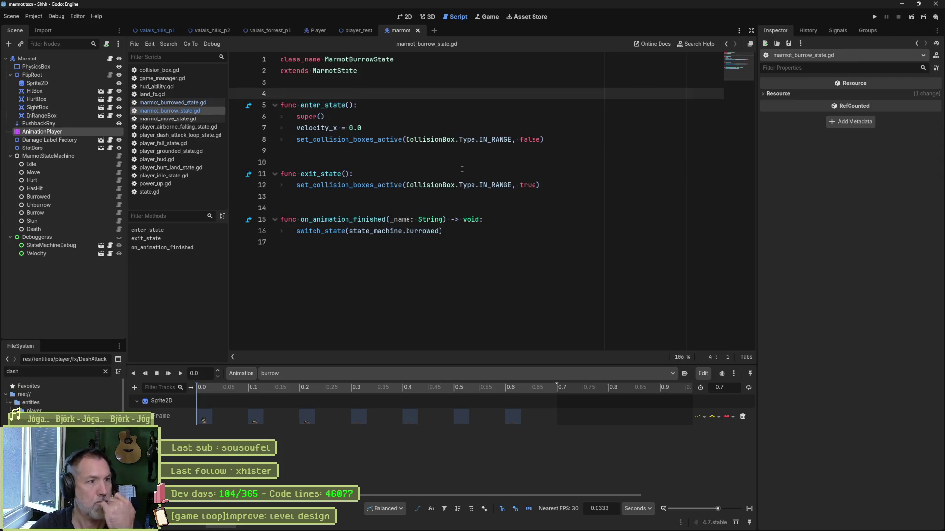
pyautogui.click(408, 173)
pyautogui.press('Return')
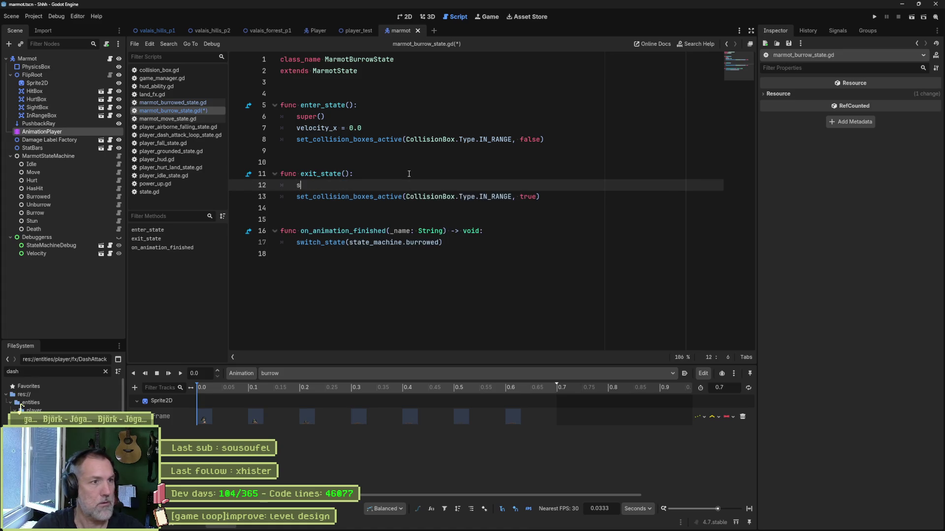
pyautogui.write('super()')
pyautogui.hotkey('ctrl', 's')
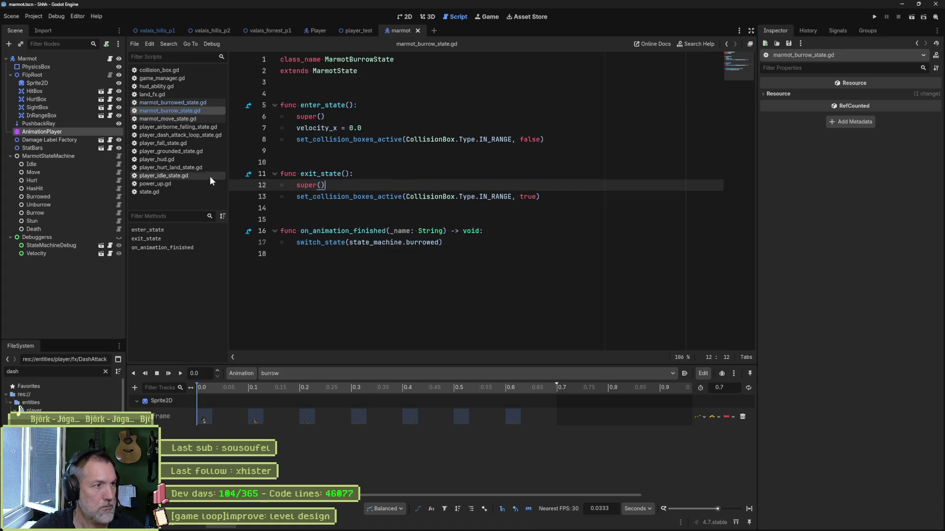
pyautogui.click(121, 196)
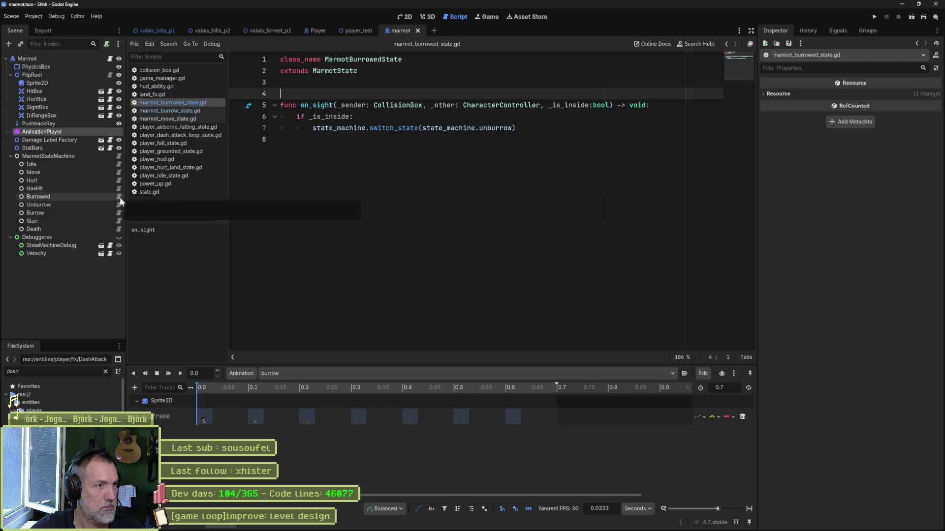
# Remove a stray blank line from the unburrow state script and save it.
pyautogui.click(119, 206)
pyautogui.click(358, 105)
pyautogui.press('Delete')
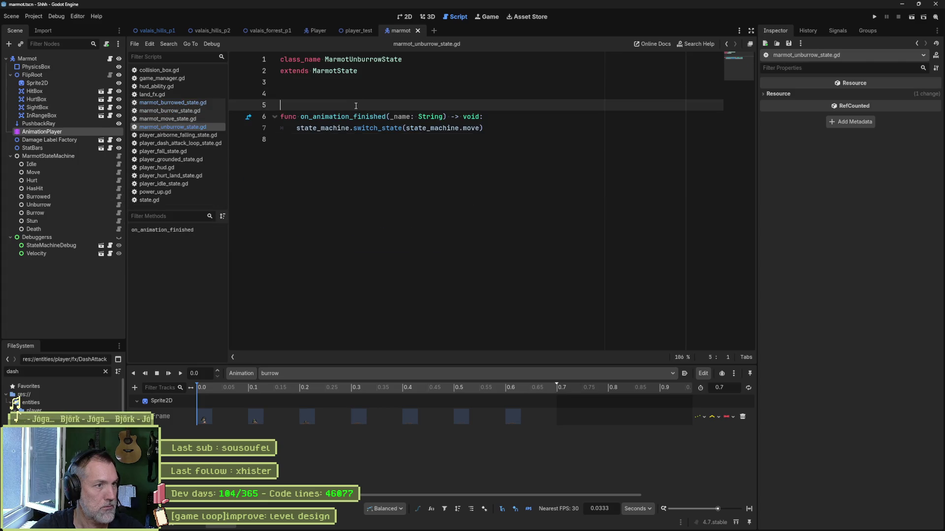
pyautogui.hotkey('ctrl', 's')
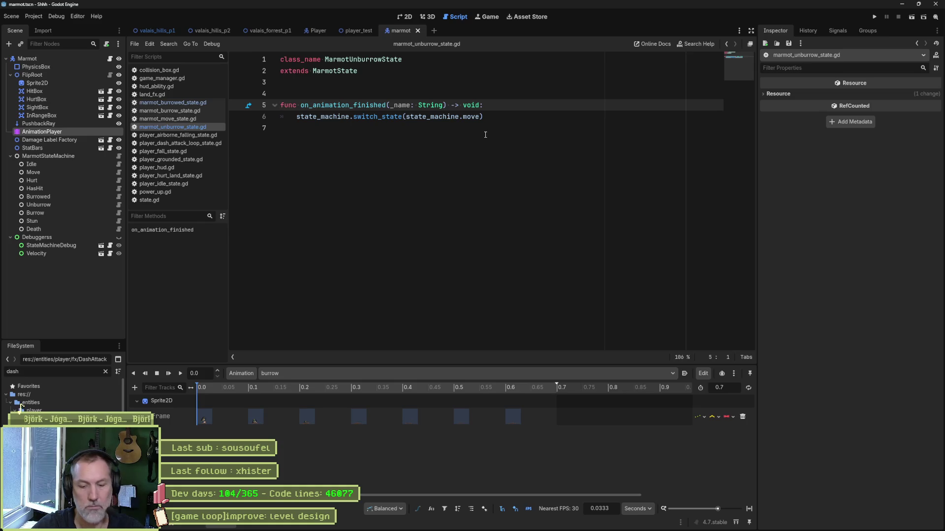
# Open marmot_test.tscn through Quick Open and run the scene.
pyautogui.hotkey('alt', 'shift', 'o')
pyautogui.write('marmot_t')
pyautogui.press('Return')
pyautogui.press('F5')
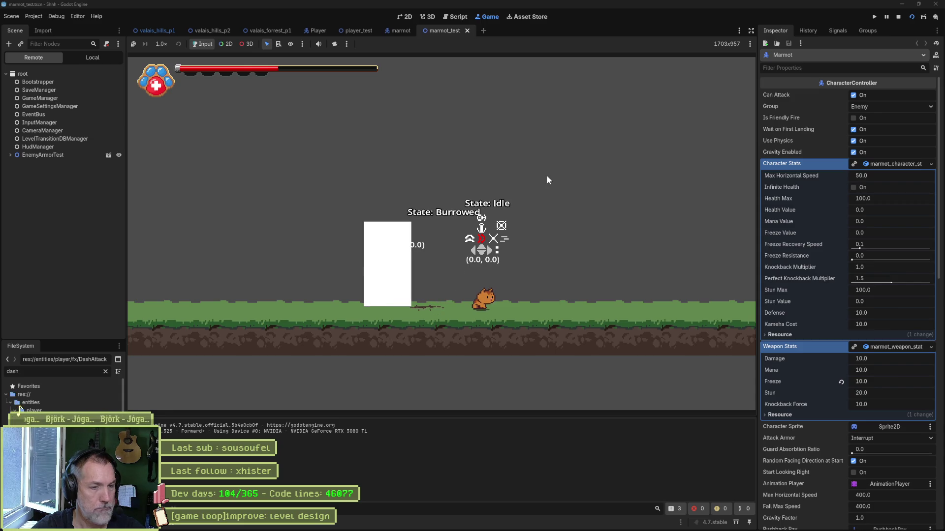
# Stop the marmot test run and return to the marmot_test scene in the editor.
pyautogui.press('F8')
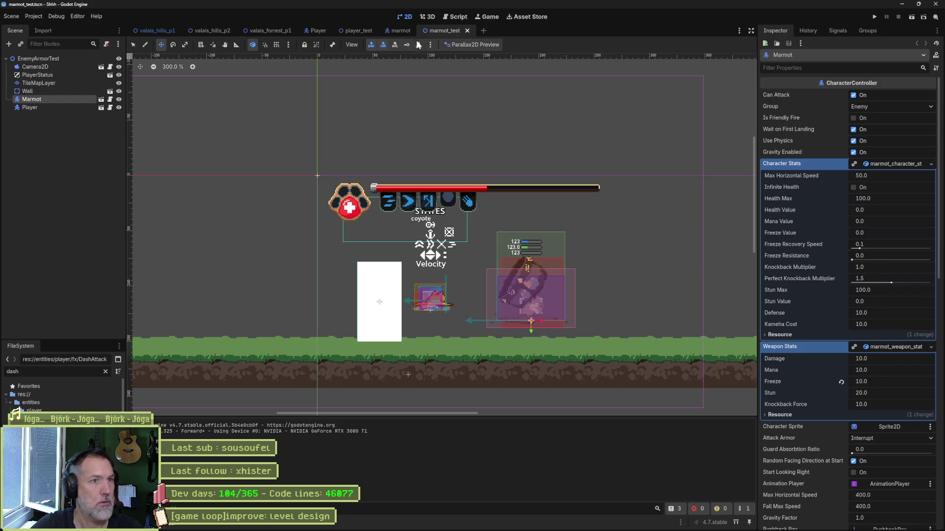
# Preview the marmot's 'burrowed' animation in its 2D scene view.
pyautogui.click(400, 30)
pyautogui.click(404, 17)
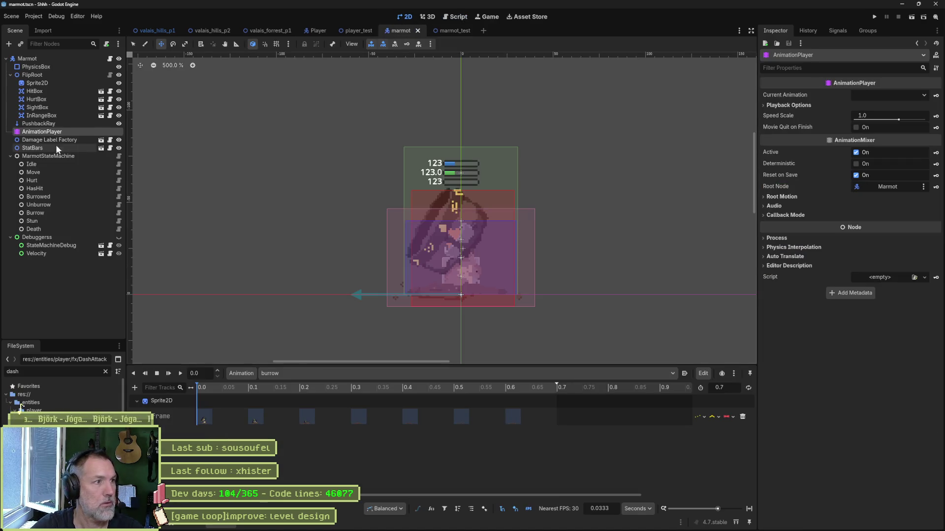
pyautogui.click(332, 376)
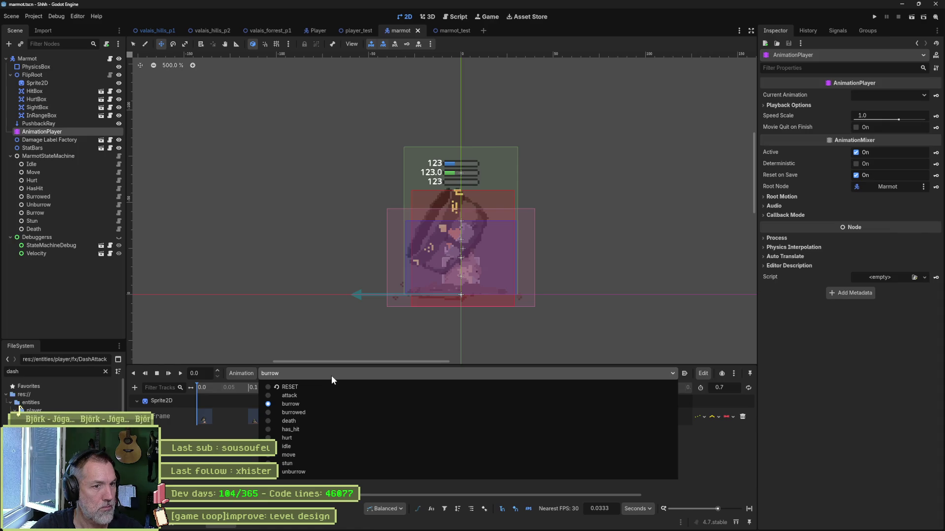
pyautogui.click(341, 413)
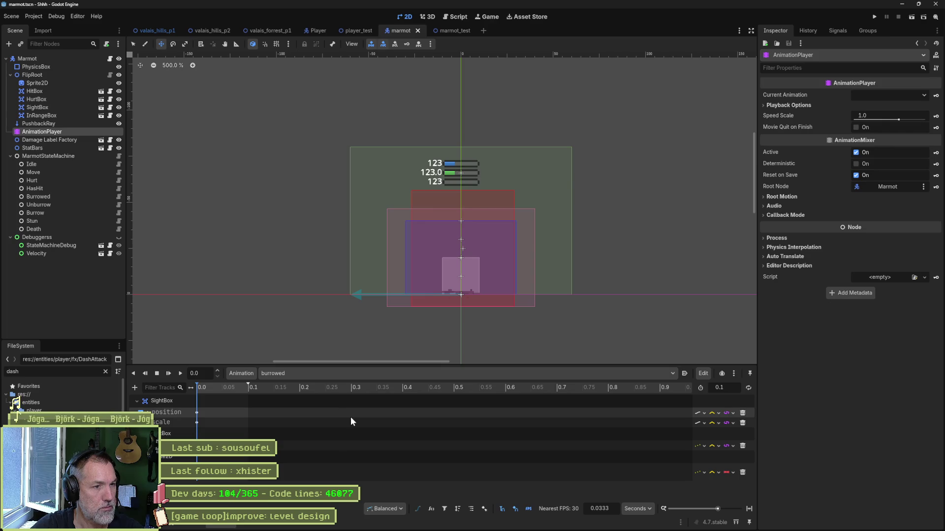
# Toggle SightBox visibility to check its area, then return to the script editor.
pyautogui.click(118, 109)
pyautogui.click(119, 108)
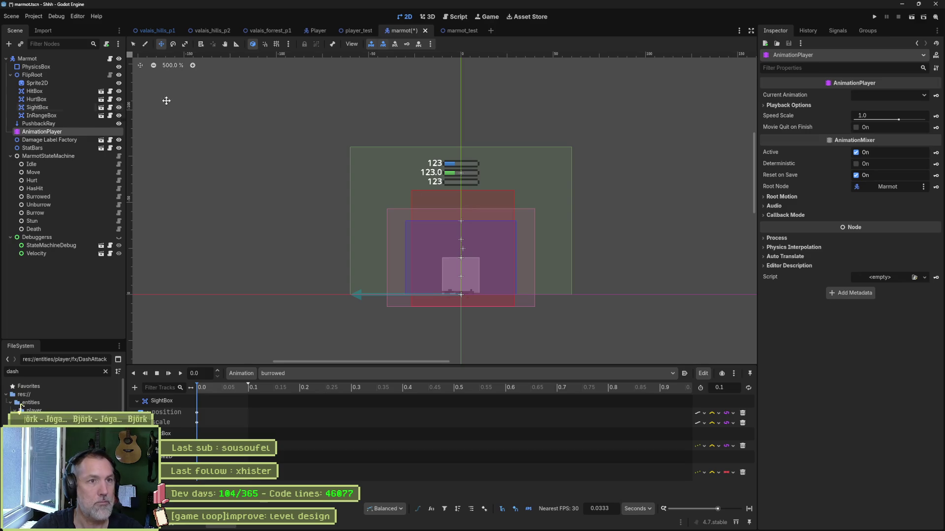
pyautogui.click(454, 16)
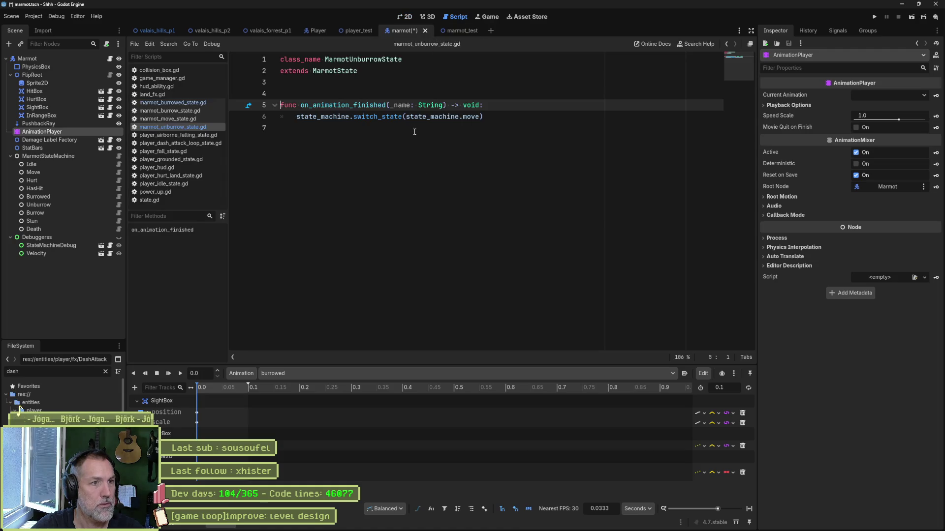
# In marmot_burrow_state.gd, replace IN_RANGE with SIGHT on lines 8 and 13 and save.
pyautogui.click(194, 104)
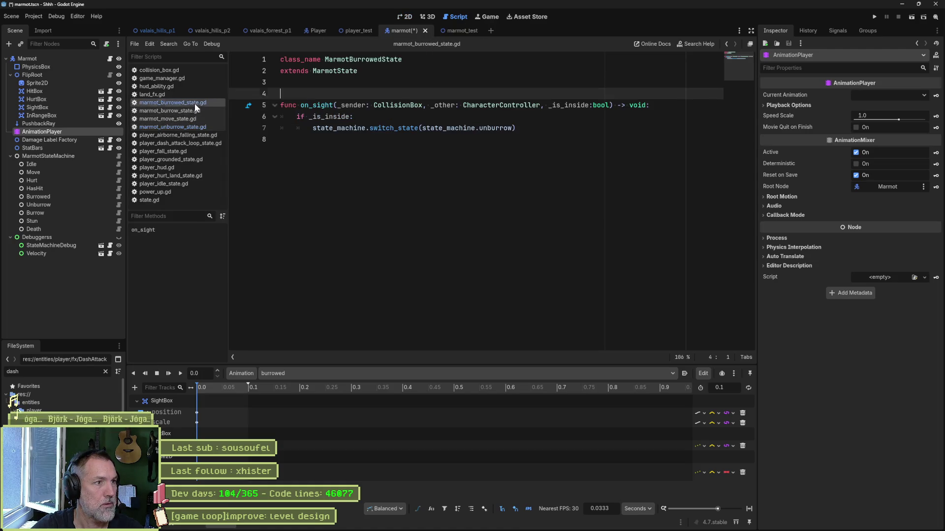
pyautogui.click(196, 112)
pyautogui.doubleClick(506, 139)
pyautogui.write('s')
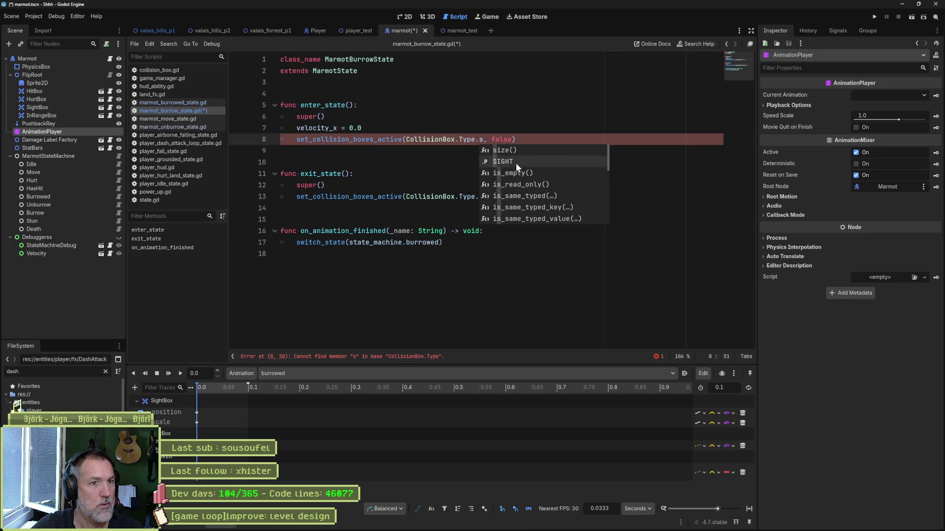
pyautogui.click(516, 163)
pyautogui.doubleClick(503, 197)
pyautogui.write('SIGHT')
pyautogui.hotkey('ctrl', 's')
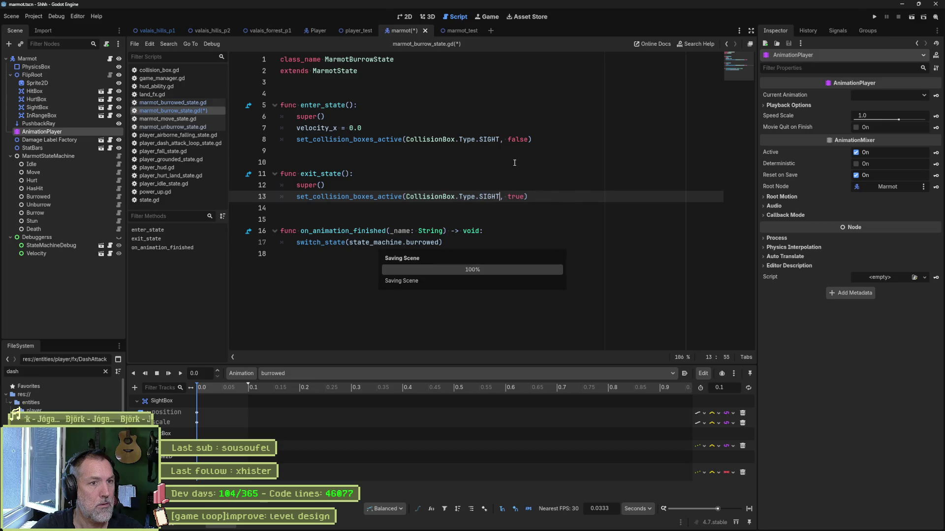
# Run the marmot_test scene to retest the burrow state.
pyautogui.click(442, 34)
pyautogui.press('F6')
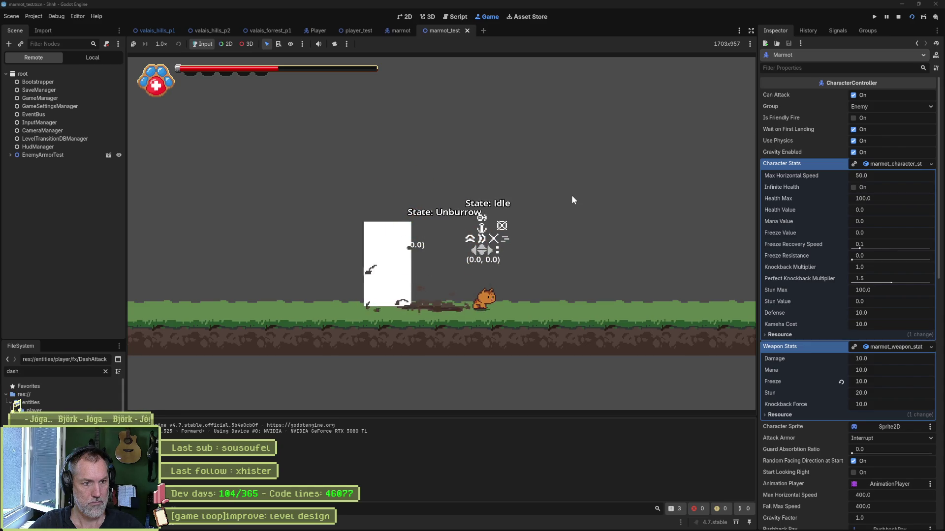
# Stop the marmot test, then bring up Fork and the Asana task board.
pyautogui.press('F8')
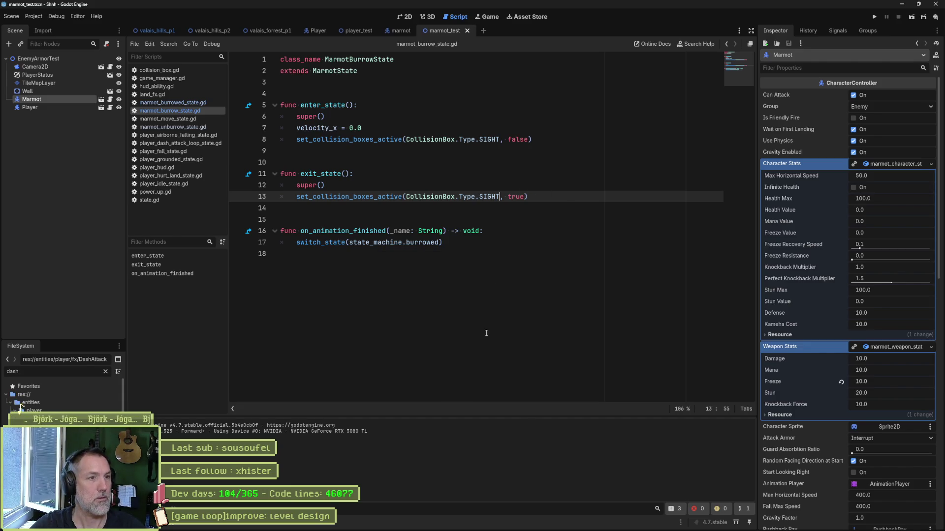
pyautogui.moveTo(538, 525)
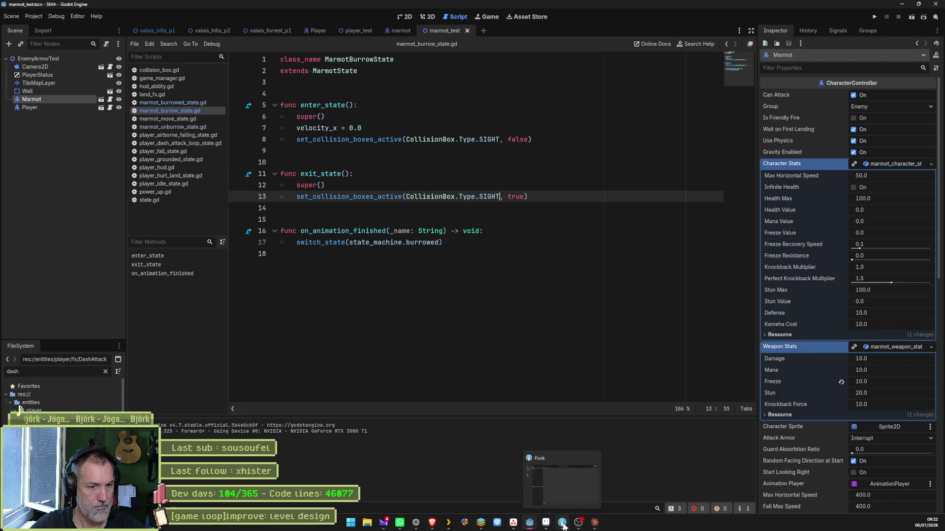
pyautogui.click(563, 524)
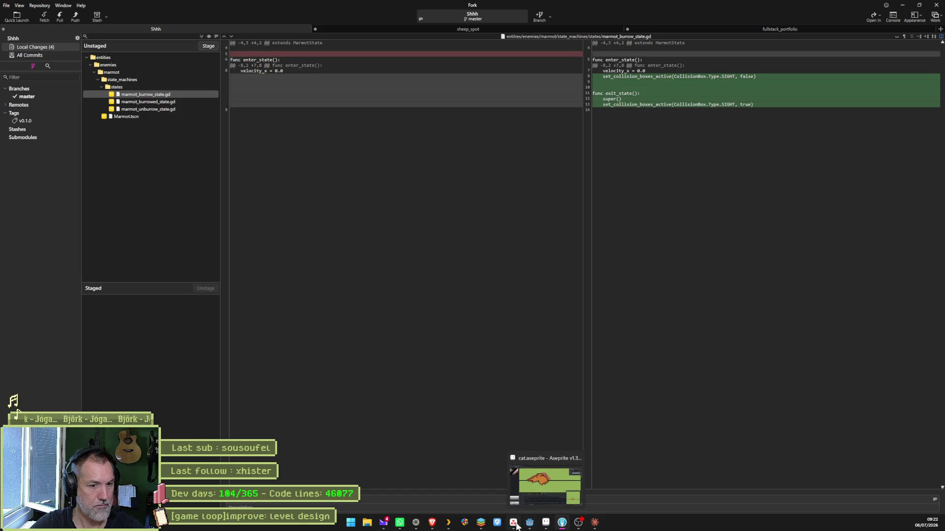
pyautogui.click(530, 523)
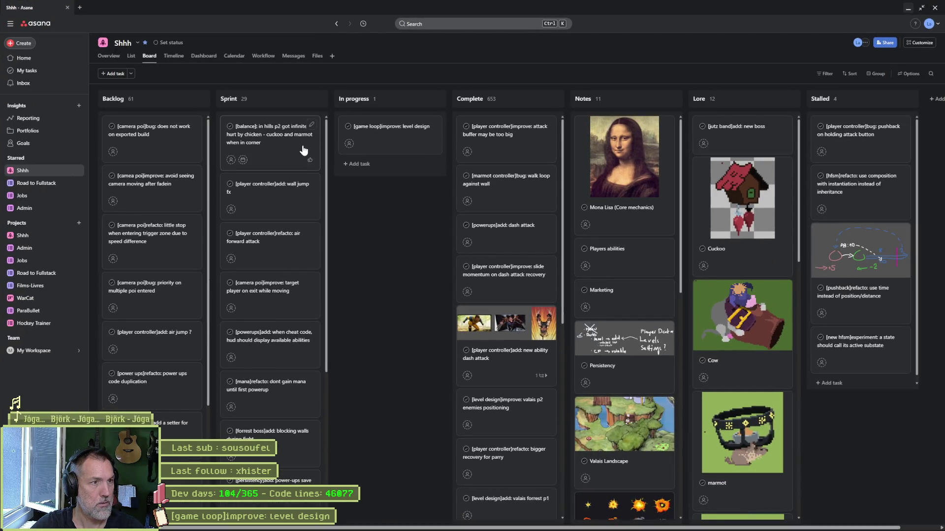
pyautogui.moveTo(269, 244)
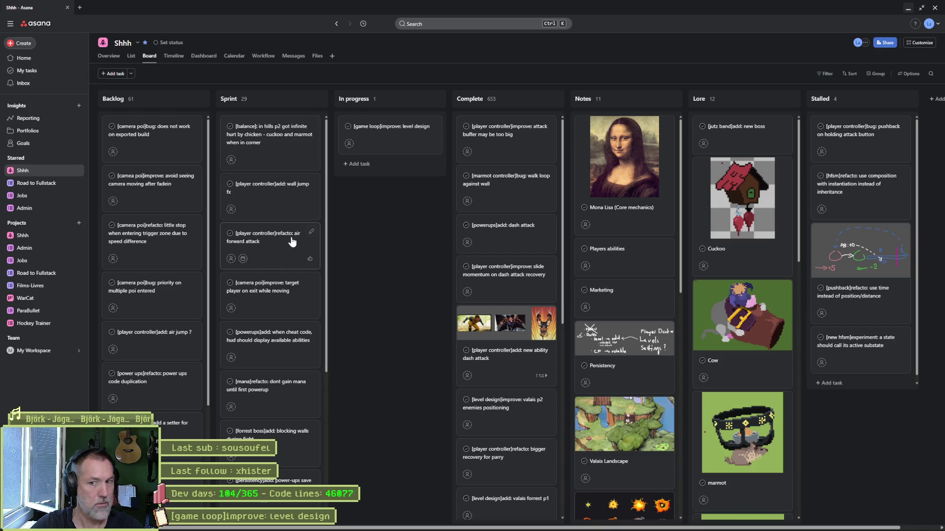
# Minimize the Asana board to reveal Fork's list of four unstaged changes.
pyautogui.click(908, 9)
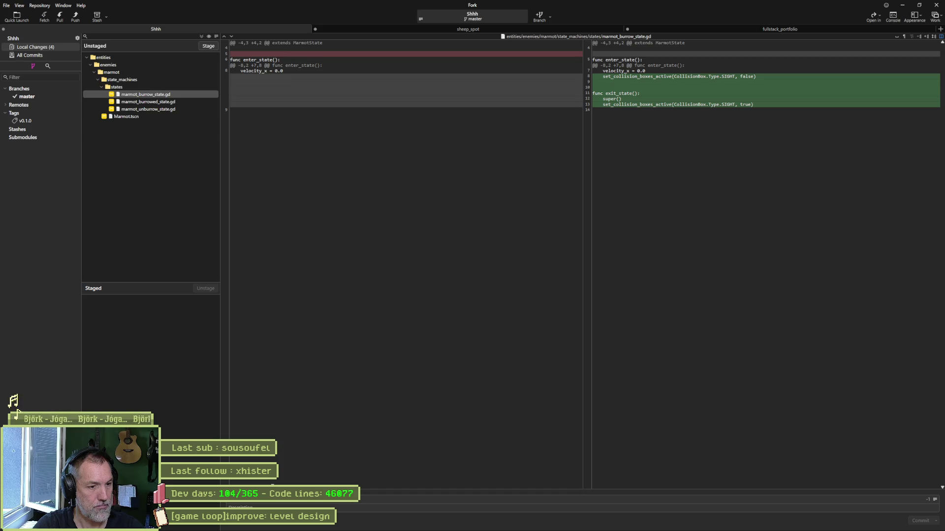
pyautogui.write('w if player in sight')
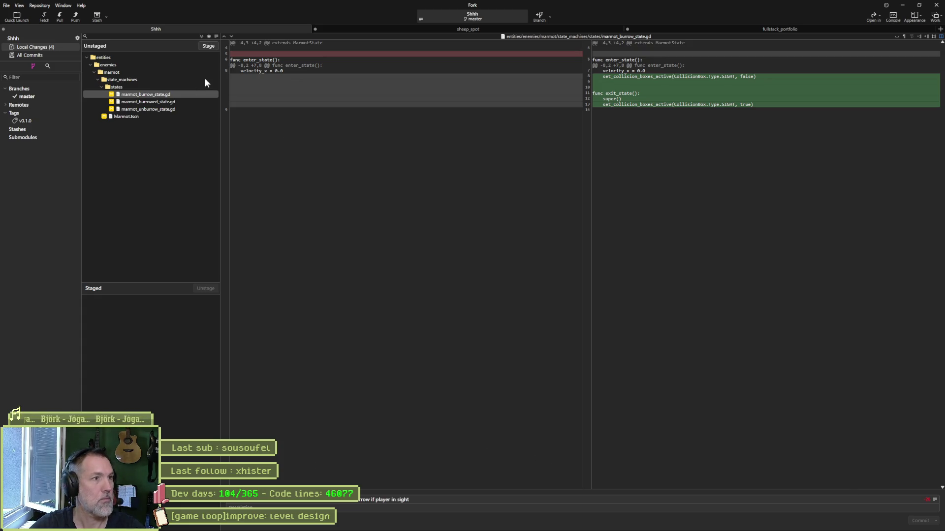
# Stage and commit the four marmot files, push master to origin, and return to Godot.
pyautogui.click(208, 46)
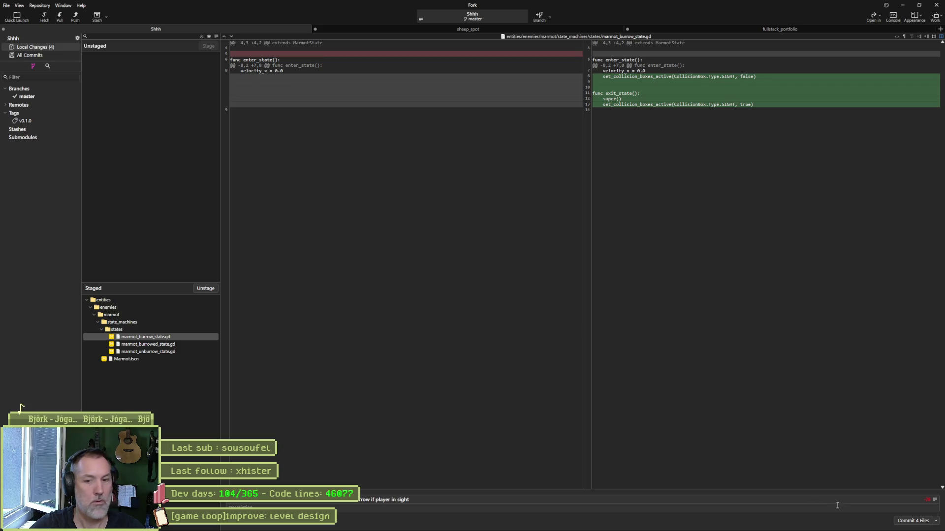
pyautogui.click(916, 520)
pyautogui.click(74, 15)
pyautogui.click(524, 293)
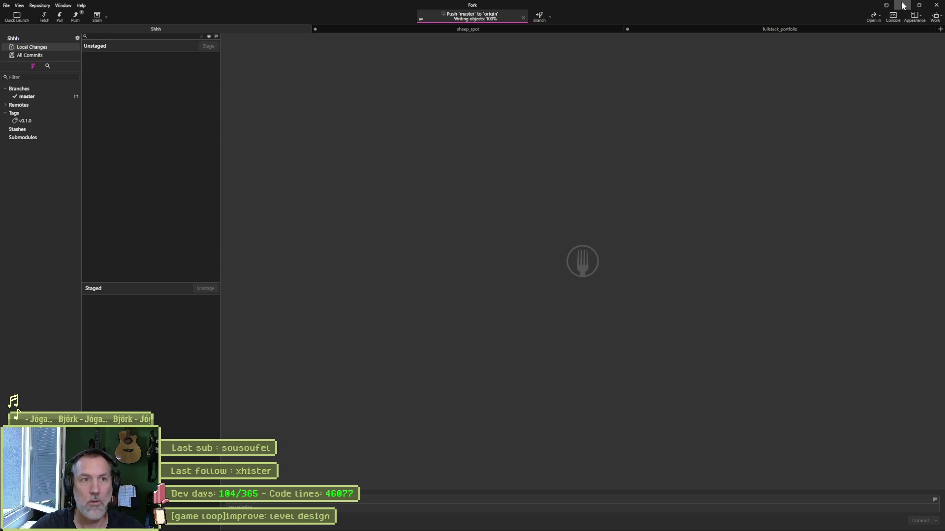
pyautogui.click(902, 5)
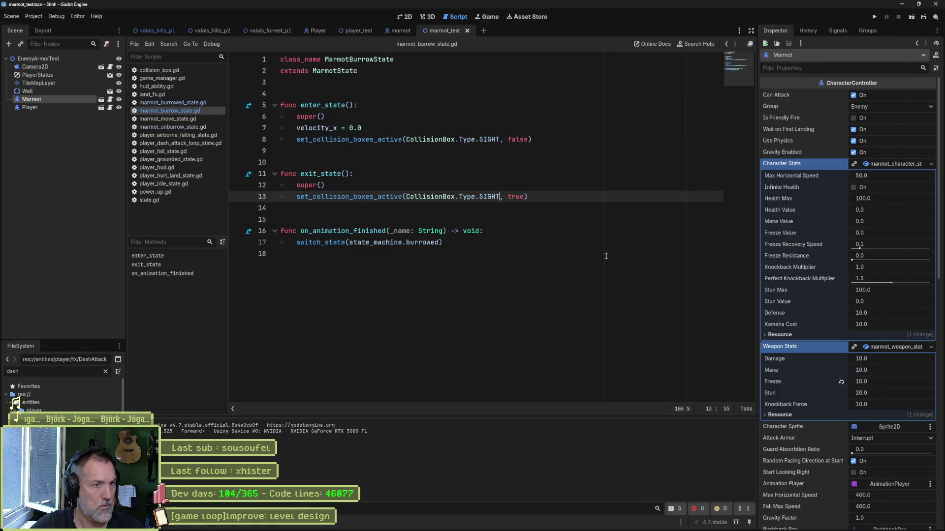
# Close all open scripts and both the marmot_test and marmot scenes.
pyautogui.click(528, 234)
pyautogui.rightClick(189, 106)
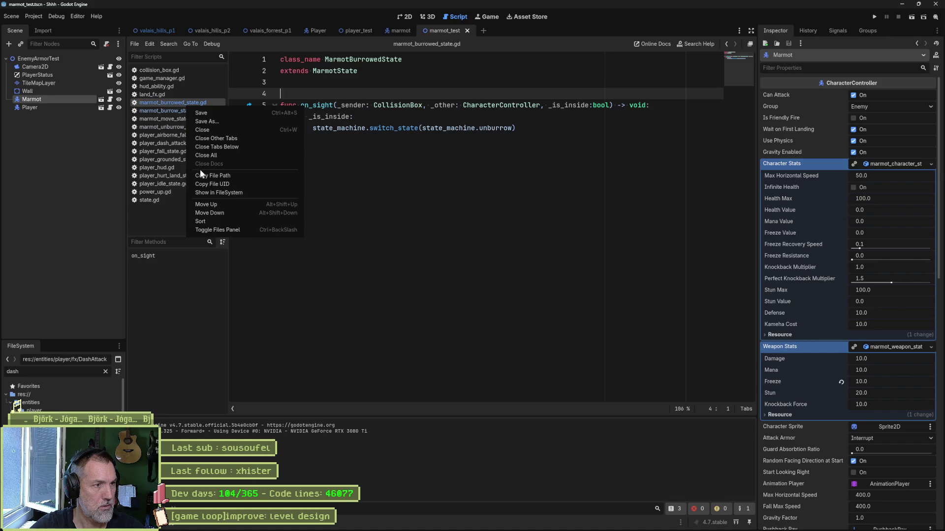
pyautogui.click(245, 155)
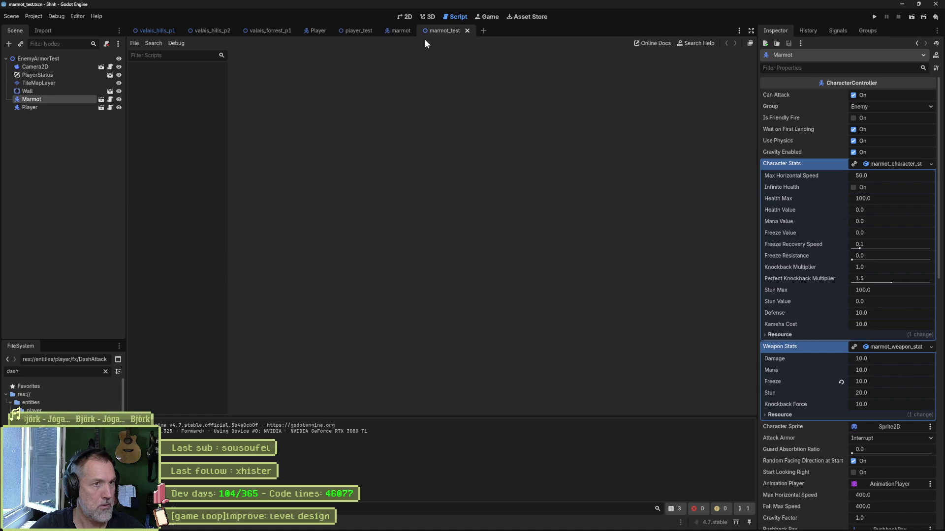
pyautogui.middleClick(434, 32)
pyautogui.middleClick(393, 30)
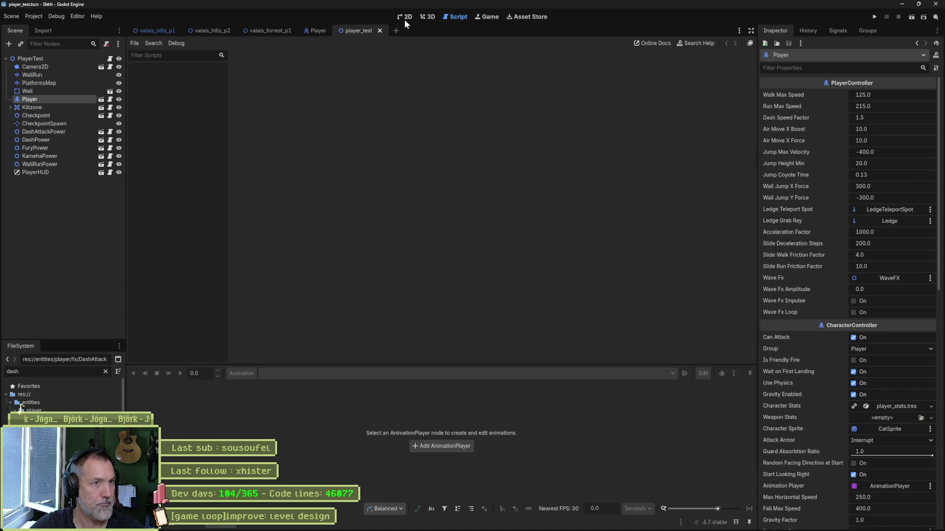
# Show the valais_hills_p2 level in 2D and save it.
pyautogui.click(405, 21)
pyautogui.click(196, 31)
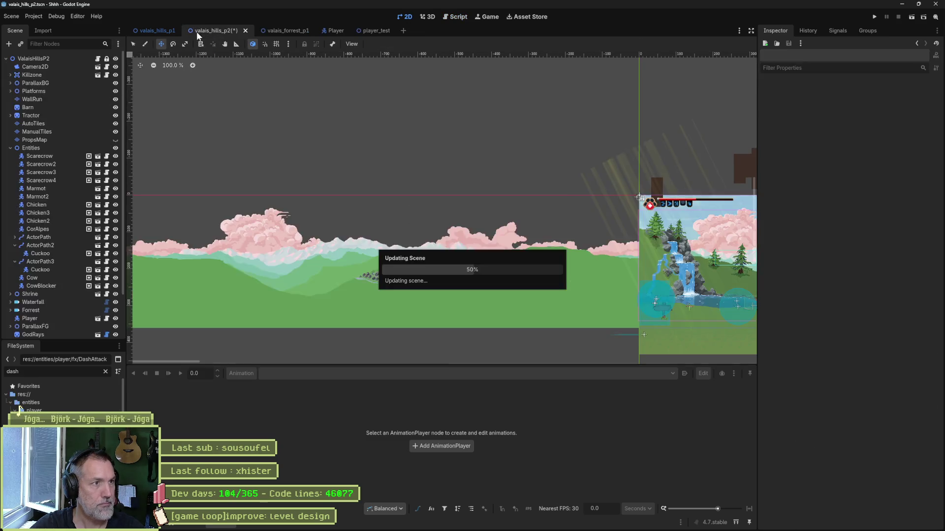
pyautogui.scroll(3, 667, 198)
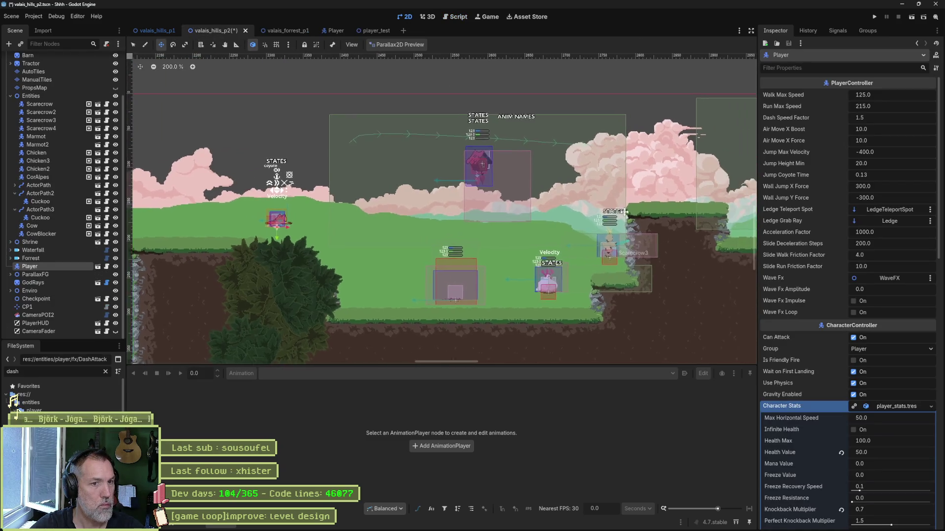
pyautogui.scroll(2, 595, 116)
pyautogui.hotkey('ctrl', 's')
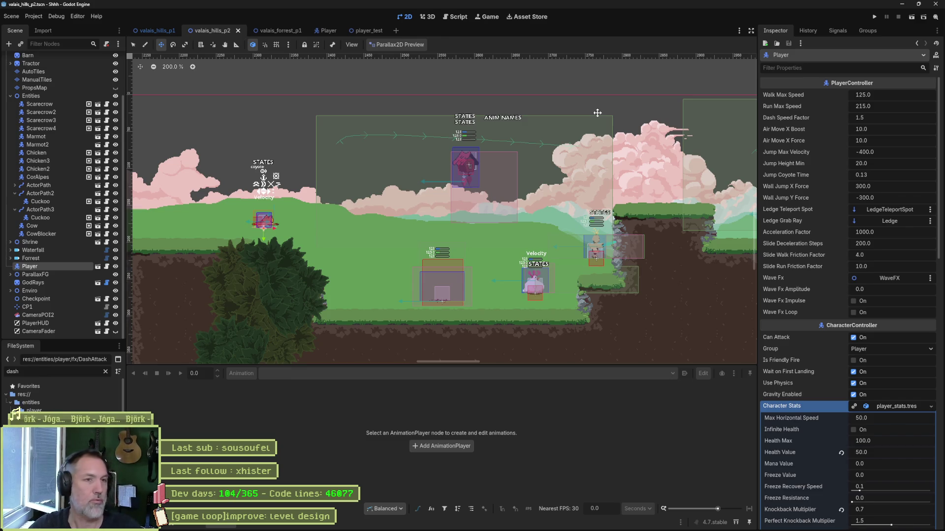
# Open chicken_test via quick search, then the Chicken scene's Attack state properties.
pyautogui.hotkey('alt', 'shift', 'o')
pyautogui.write('chi')
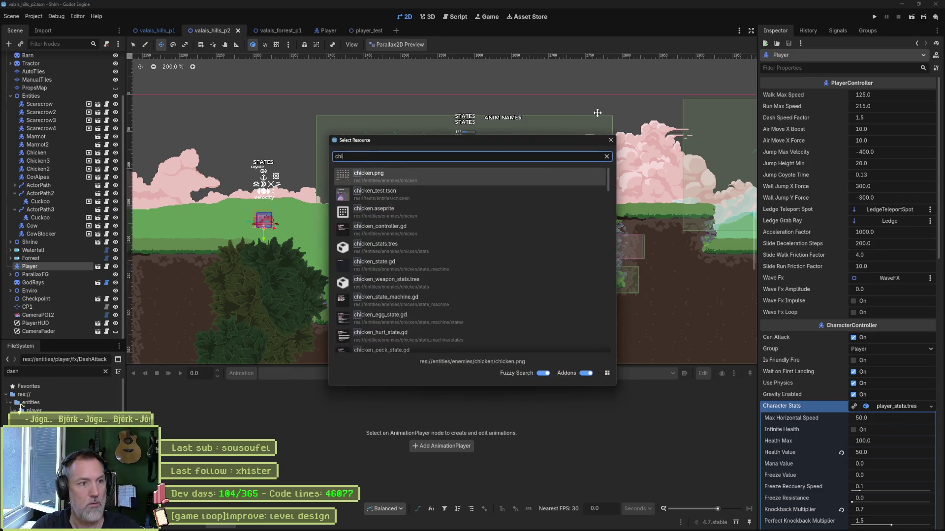
pyautogui.press('Down')
pyautogui.press('Return')
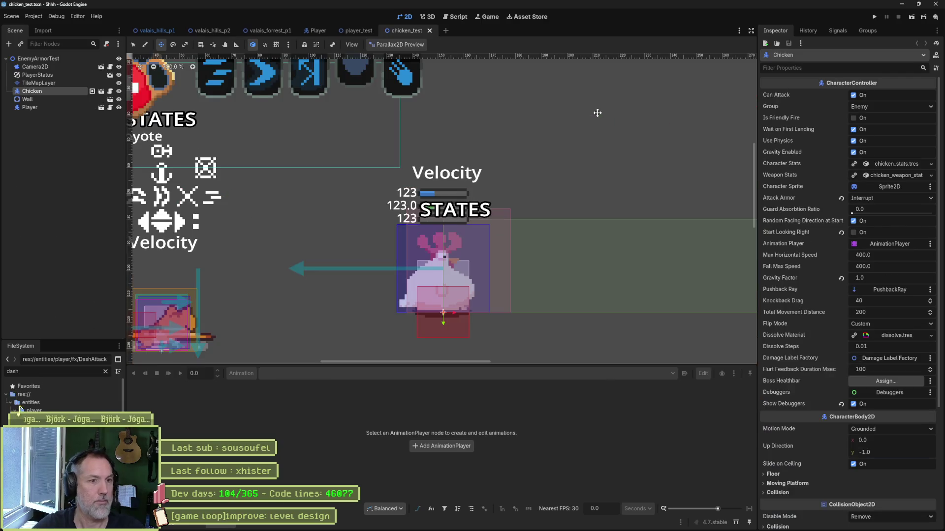
pyautogui.scroll(-2, 327, 226)
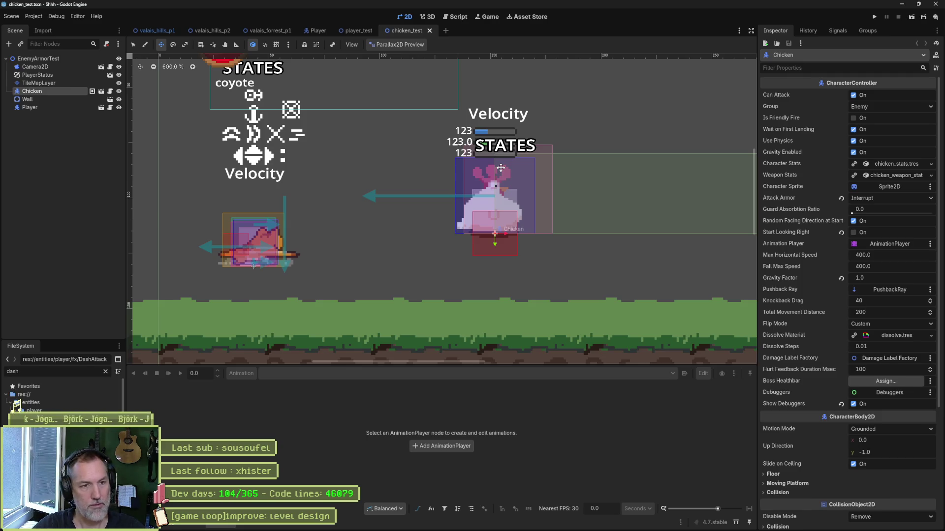
pyautogui.click(94, 91)
pyautogui.click(117, 197)
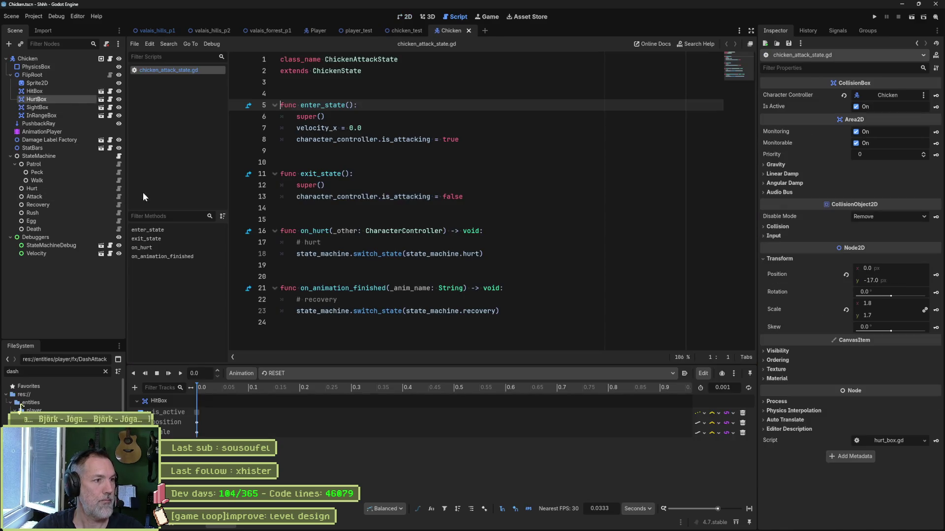
pyautogui.click(72, 198)
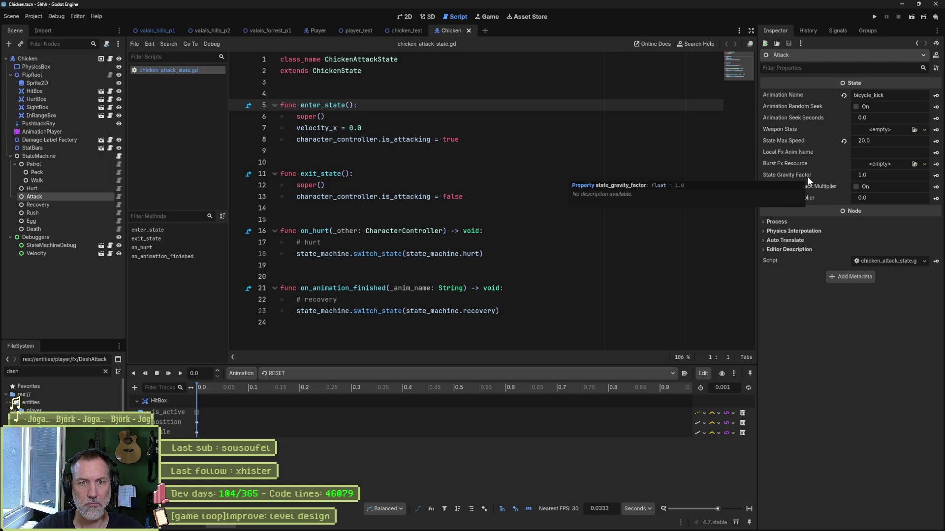
# Set the Attack state's Knockback Multiplier to 1.0 and run the Chicken scene.
pyautogui.moveTo(872, 199); pyautogui.dragTo(917, 215)
pyautogui.click(604, 188)
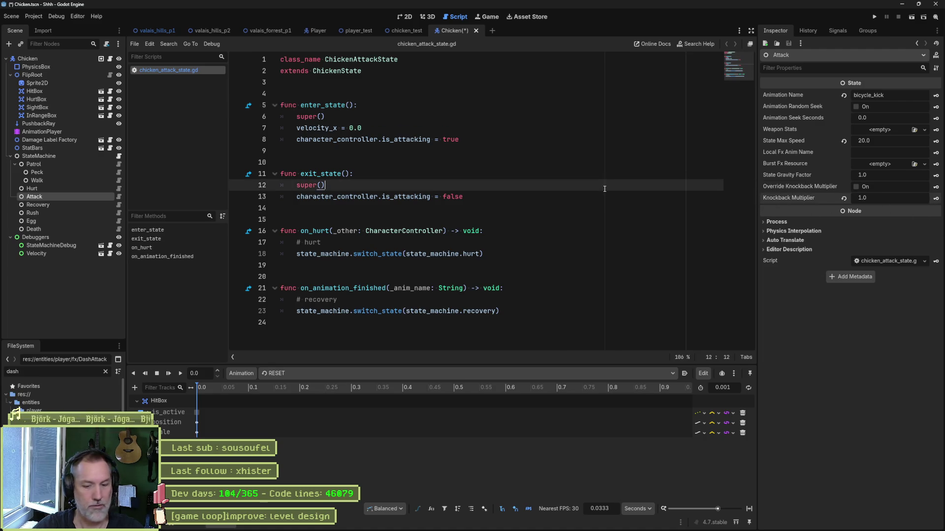
pyautogui.press('F5')
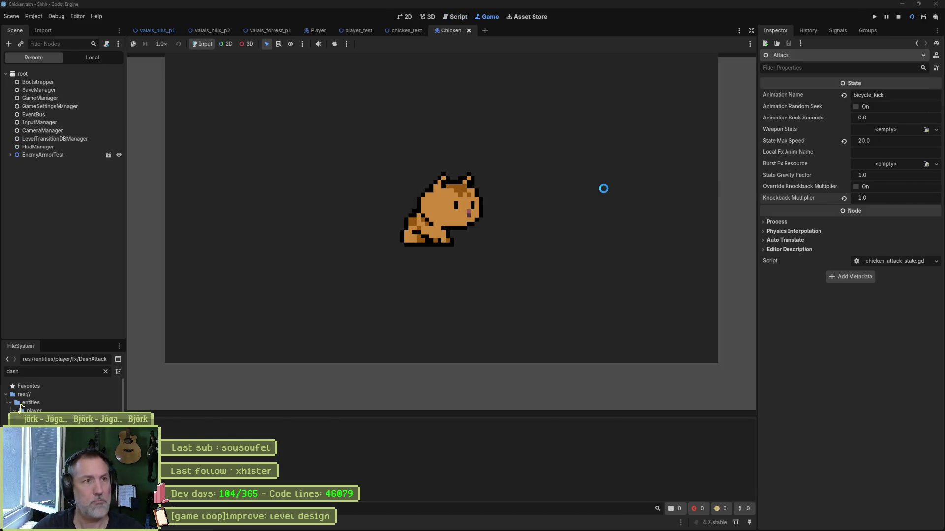
# Run the chicken_test scene instead, try the chicken attack, then stop the game.
pyautogui.press('F8')
pyautogui.click(407, 30)
pyautogui.press('F6')
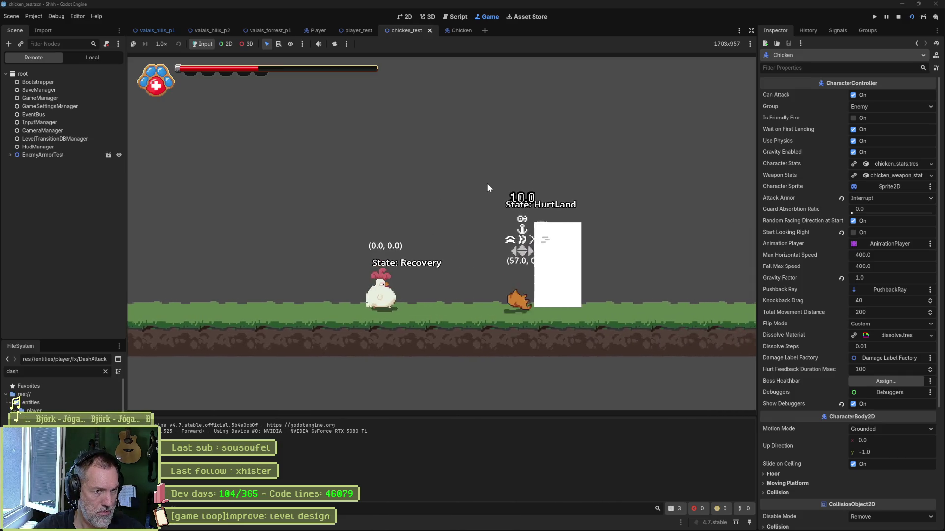
pyautogui.press('F8')
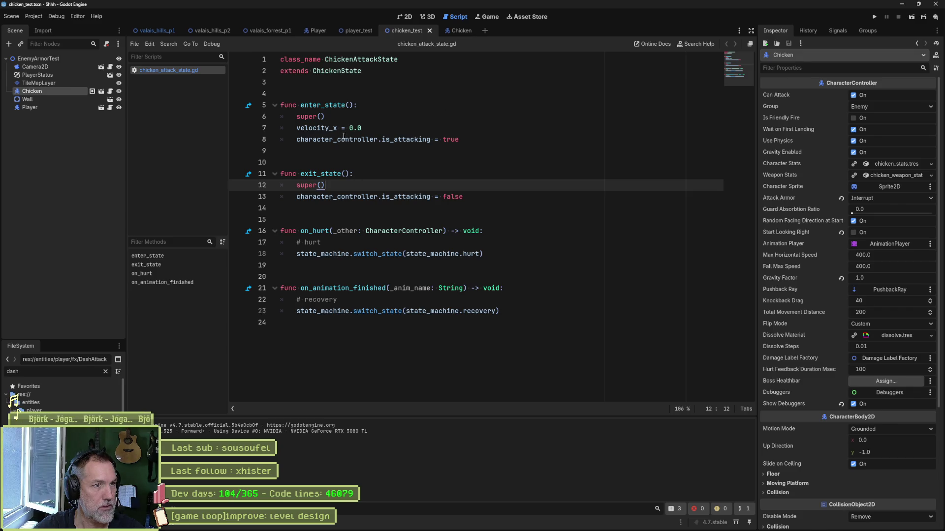
# Review the velocity_x reset and recovery switch in chicken_attack_state.gd, then start the script picker.
pyautogui.moveTo(381, 128); pyautogui.dragTo(382, 116)
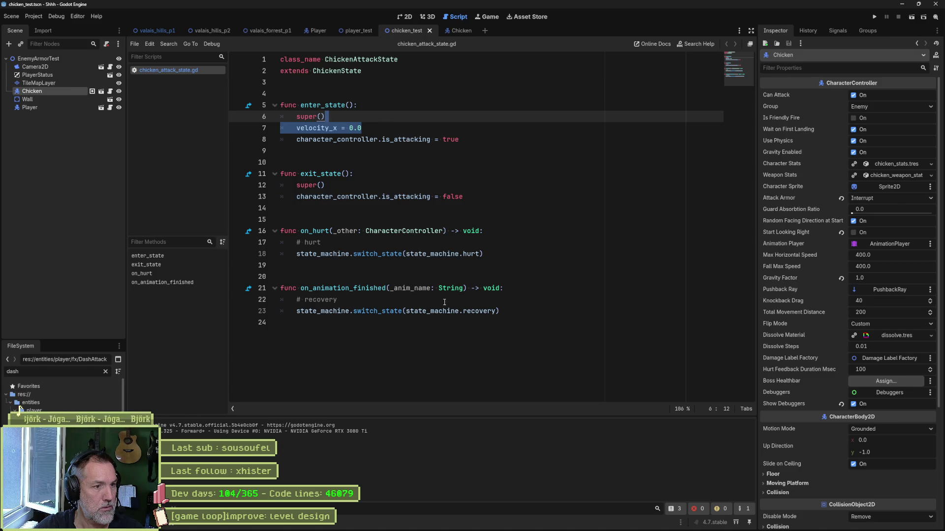
pyautogui.moveTo(509, 311); pyautogui.dragTo(523, 300)
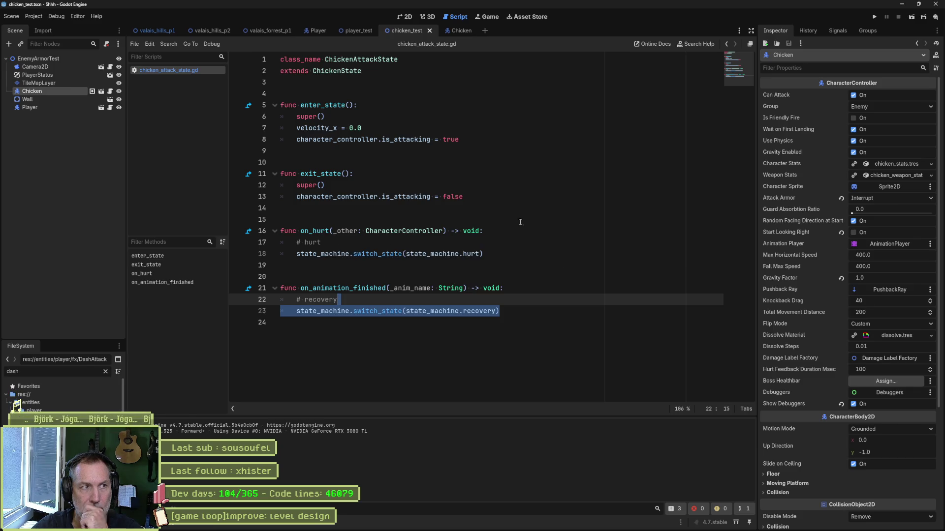
pyautogui.hotkey('shift', 'alt', 'o')
pyautogui.write('controller')
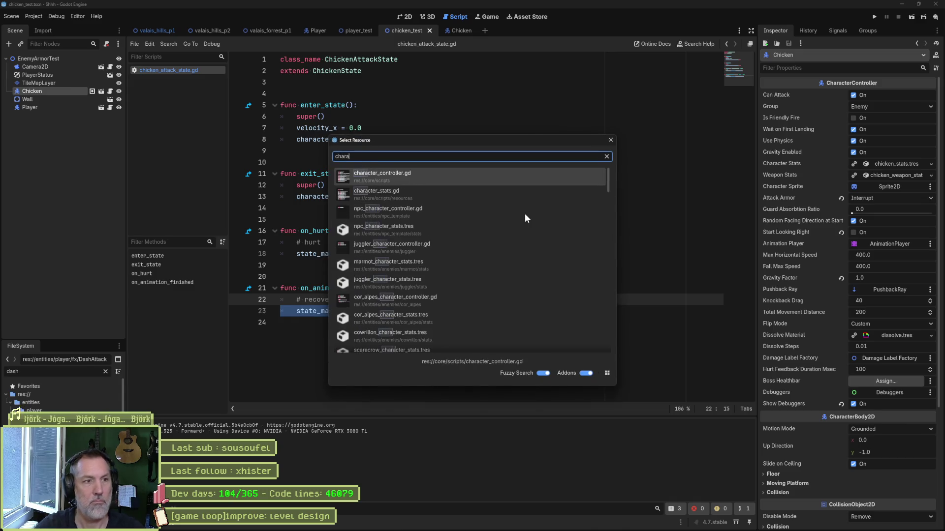
# Navigate to the on_hit method in character_controller.gd and select the word hit on line 552.
pyautogui.press('Return')
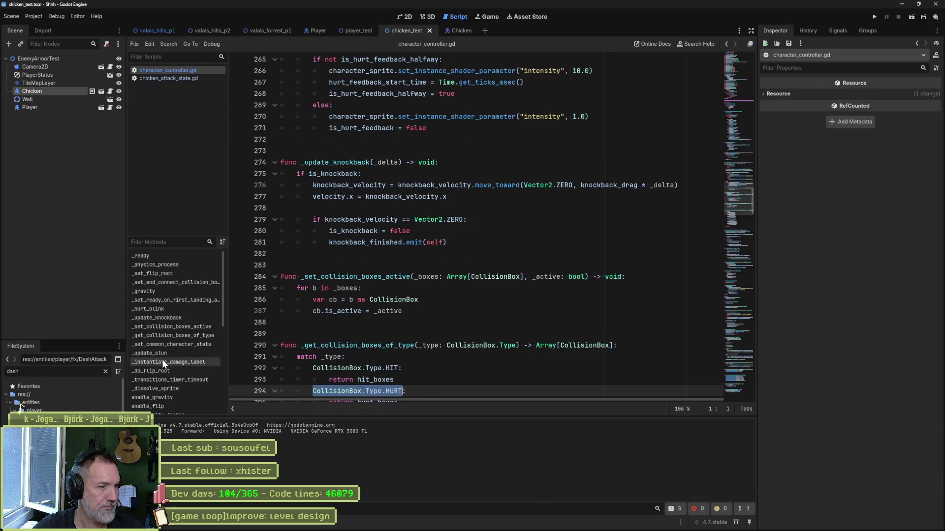
pyautogui.scroll(-3, 169, 323)
pyautogui.scroll(-2, 173, 323)
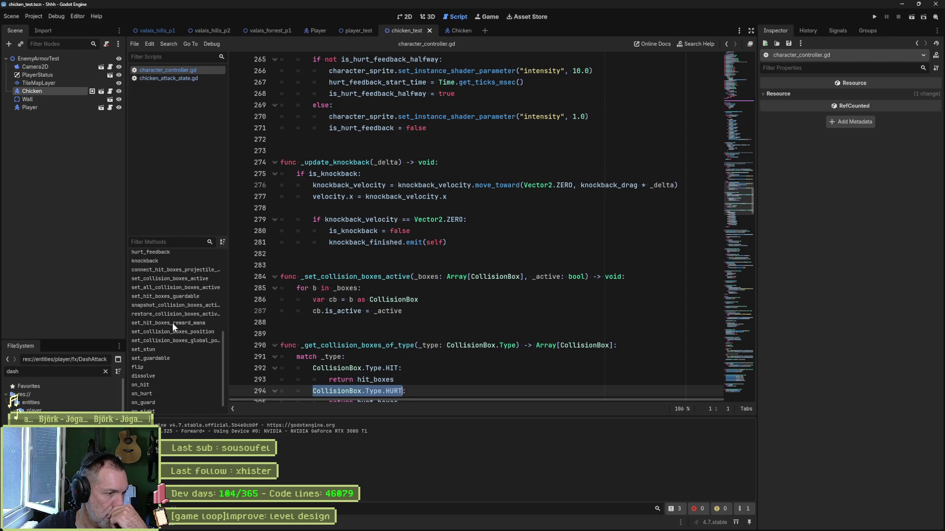
pyautogui.scroll(-3, 167, 347)
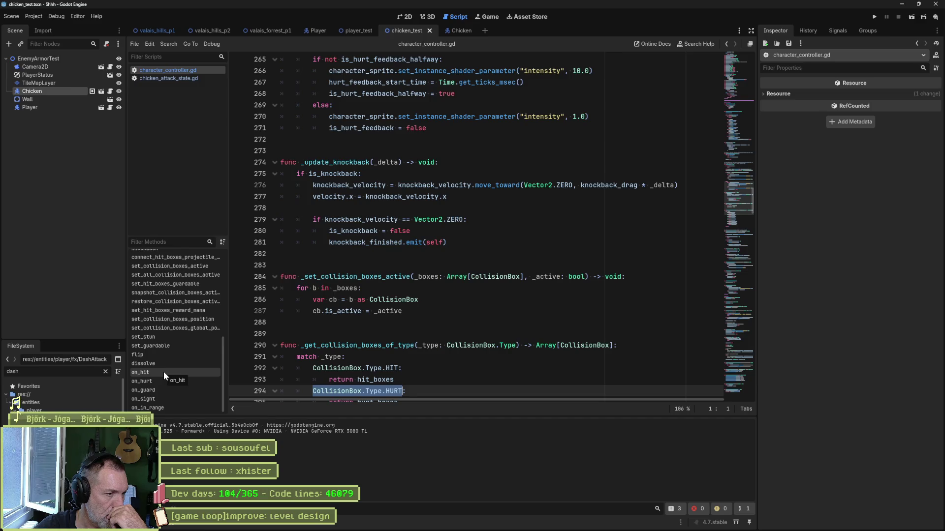
pyautogui.click(163, 373)
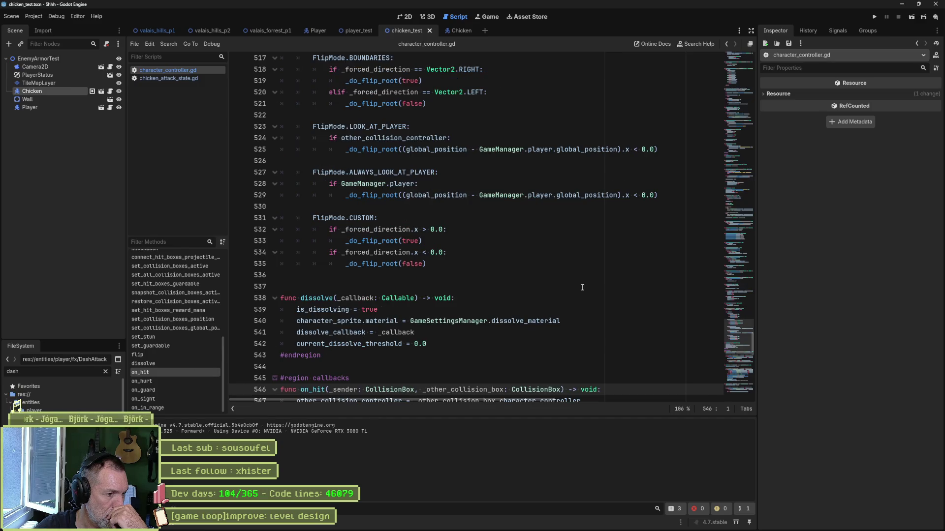
pyautogui.scroll(-5, 595, 283)
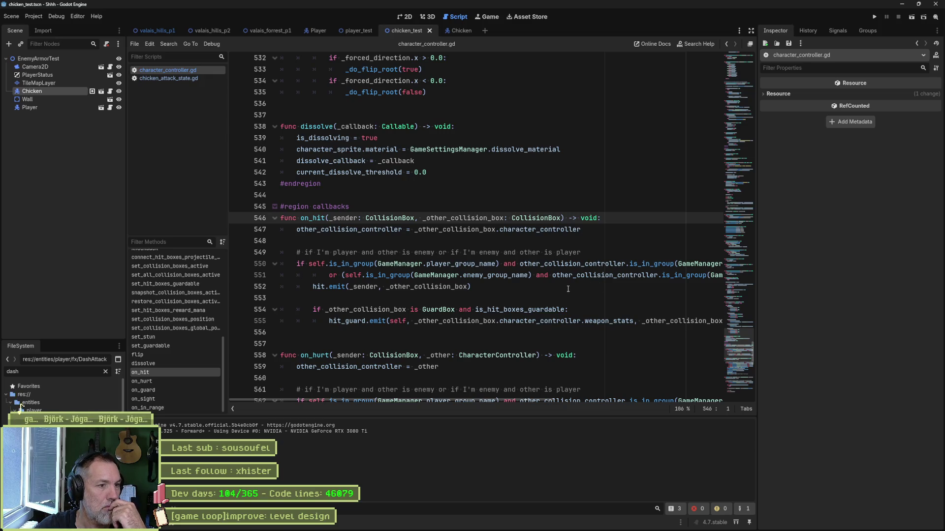
pyautogui.doubleClick(312, 286)
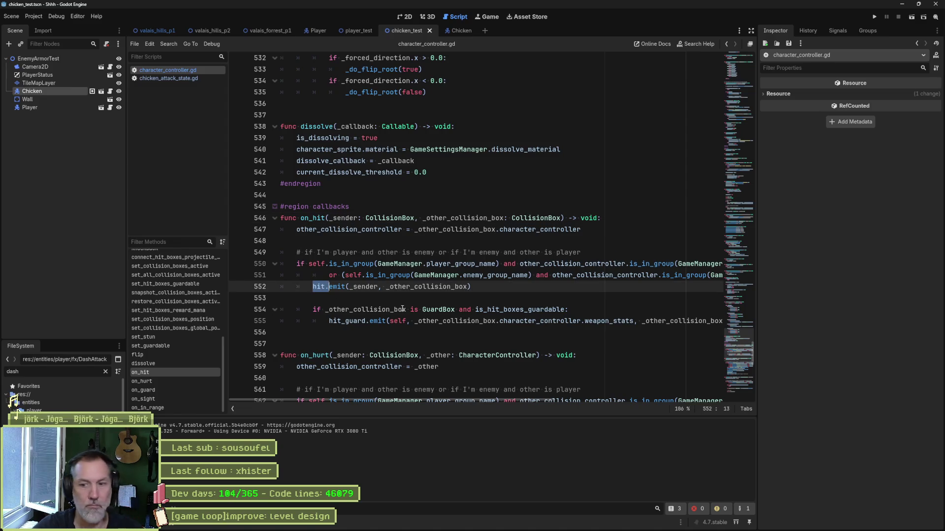
# Search the project case-sensitively for 'hit.' and open the hit.connect match in state_machine.gd.
pyautogui.hotkey('ctrl', 'shift', 'f')
pyautogui.click(482, 301)
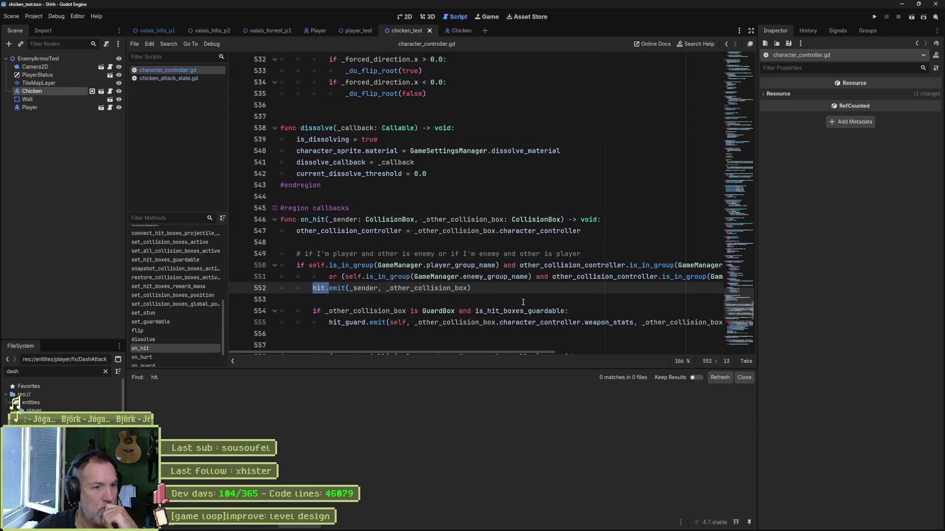
pyautogui.hotkey('ctrl', 'shift', 'f')
pyautogui.click(488, 240)
pyautogui.click(471, 302)
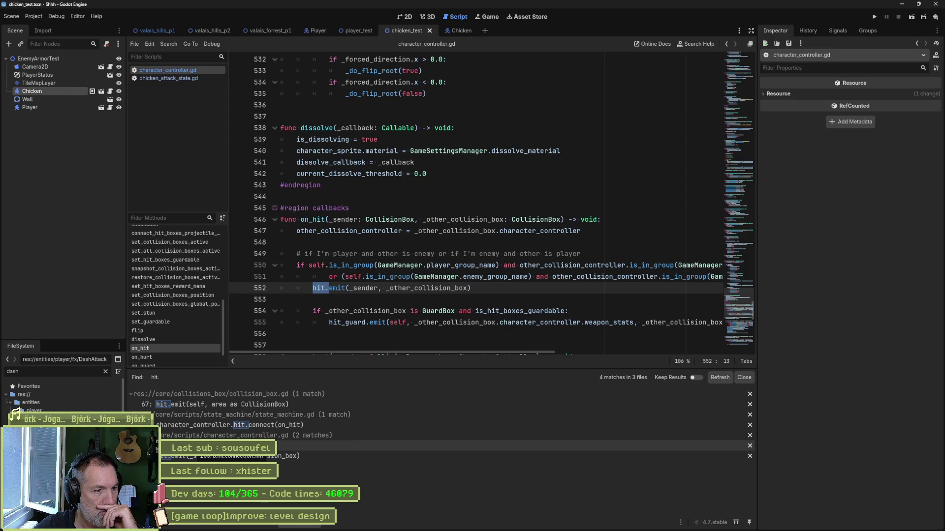
pyautogui.click(248, 426)
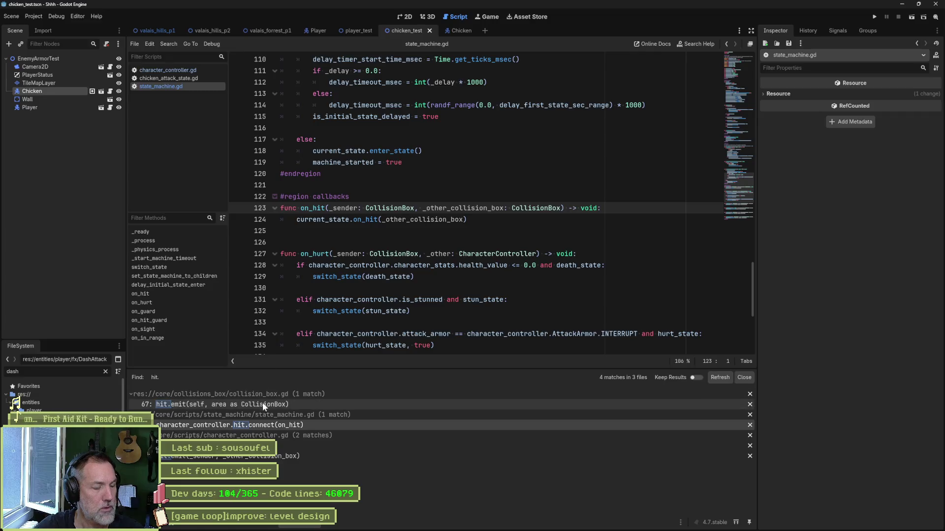
# Follow the hit.connect result into character_controller.gd and select the hit.emit call on line 552.
pyautogui.click(240, 446)
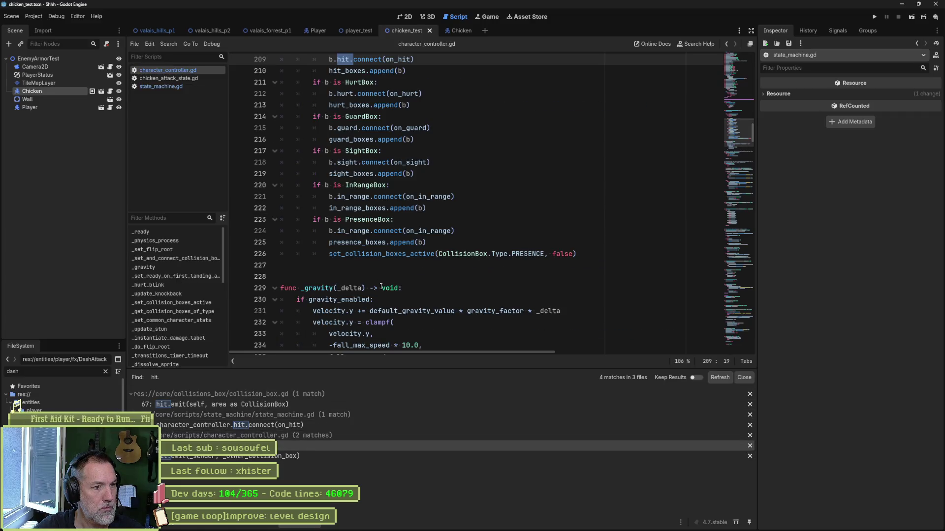
pyautogui.scroll(2, 406, 258)
pyautogui.keyDown('ctrl'); pyautogui.click(399, 127); pyautogui.keyUp('ctrl')
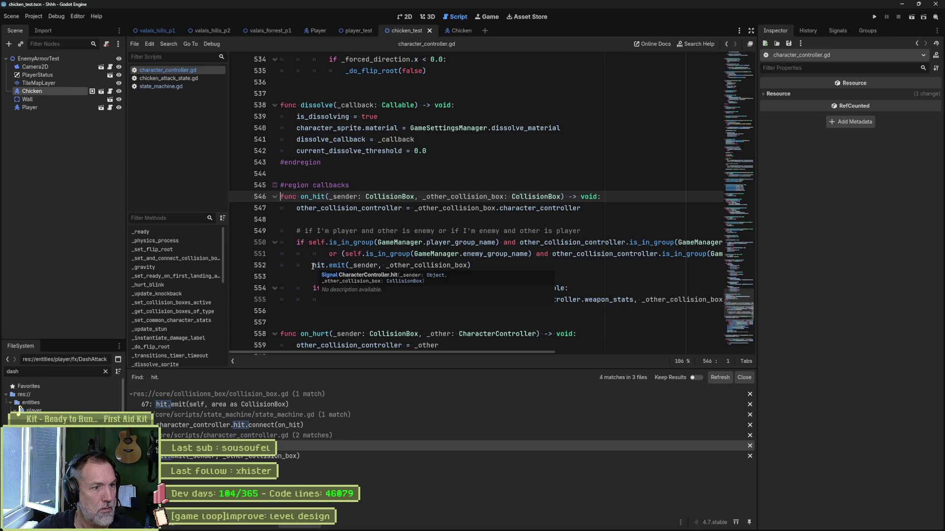
pyautogui.moveTo(314, 266); pyautogui.dragTo(500, 265)
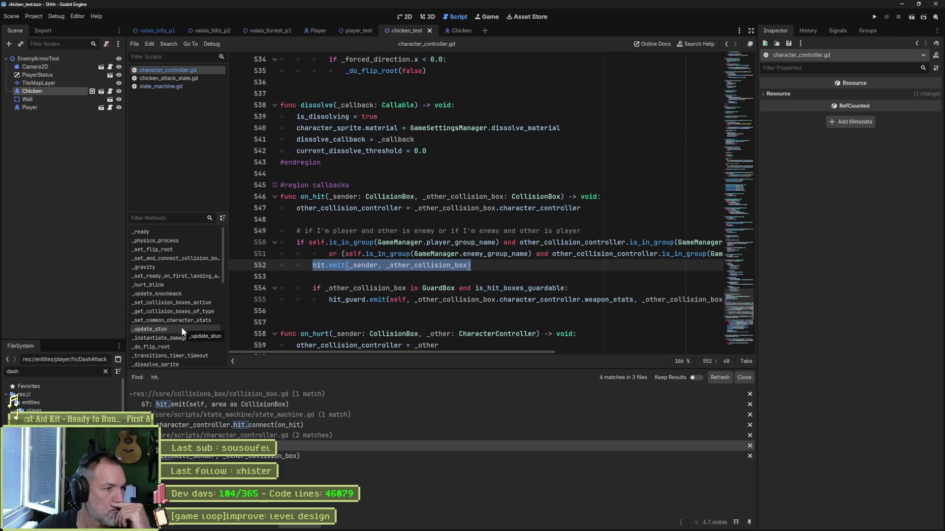
# Jump to the _update_knockback method and begin a project search for its name.
pyautogui.click(174, 296)
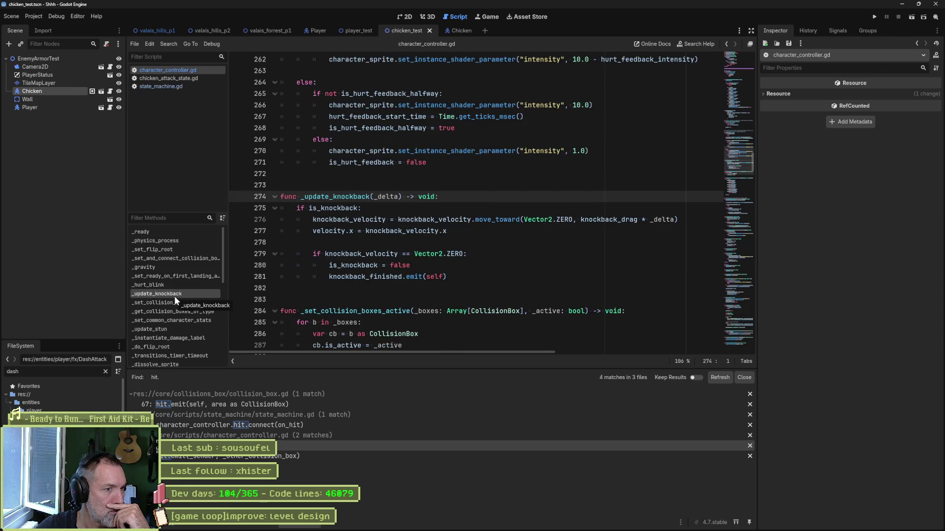
pyautogui.doubleClick(326, 197)
pyautogui.hotkey('ctrl', 'shift', 'f')
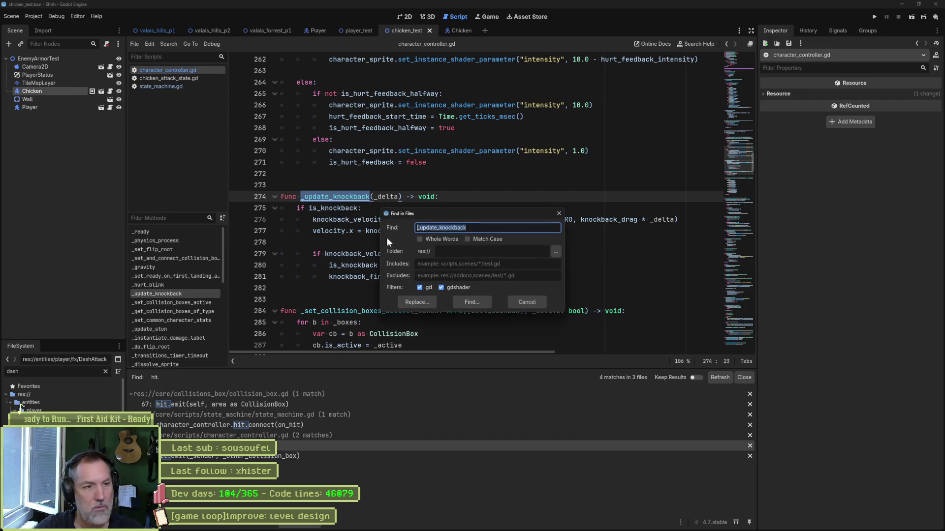
# Follow the _update_knockback results to the is_knockback check on line 275 and search the project for is_knockback.
pyautogui.click(470, 302)
pyautogui.click(353, 406)
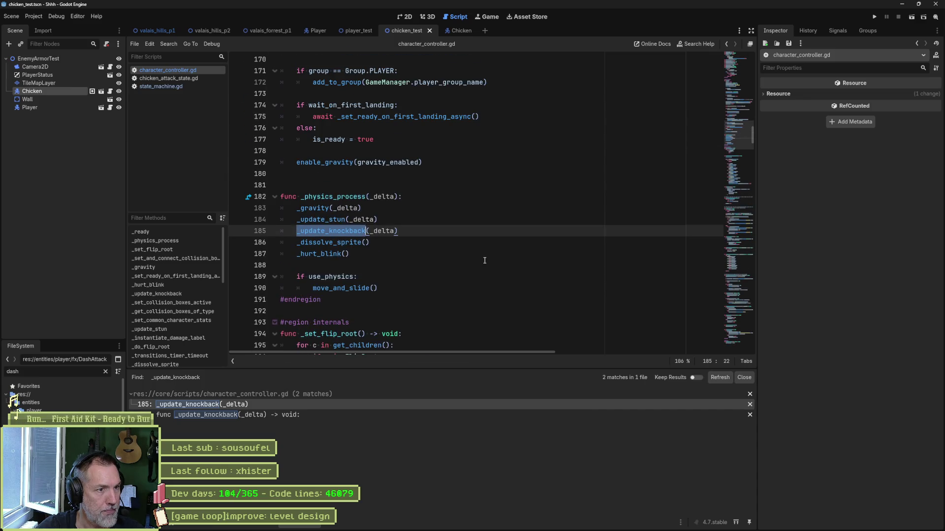
pyautogui.keyDown('ctrl'); pyautogui.click(333, 231); pyautogui.keyUp('ctrl')
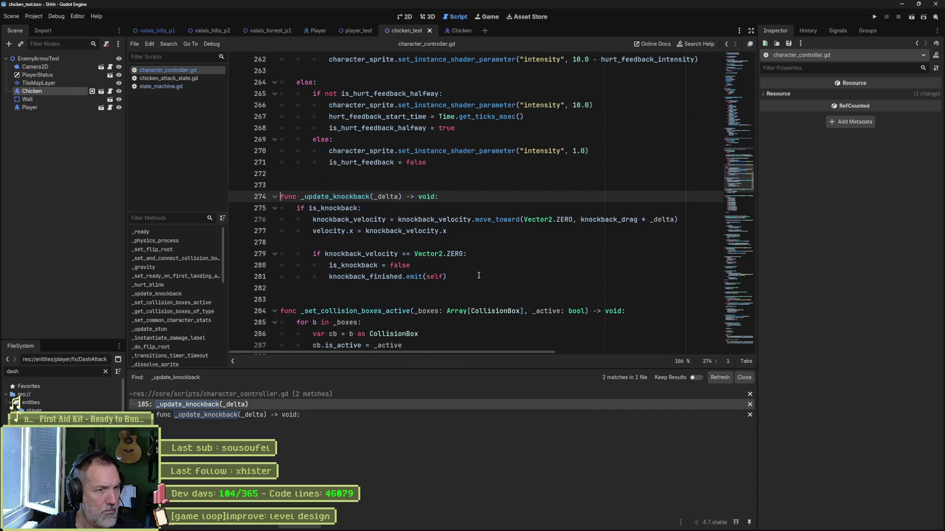
pyautogui.click(332, 209)
pyautogui.doubleClick(333, 208)
pyautogui.hotkey('ctrl', 'shift', 'f')
pyautogui.click(464, 301)
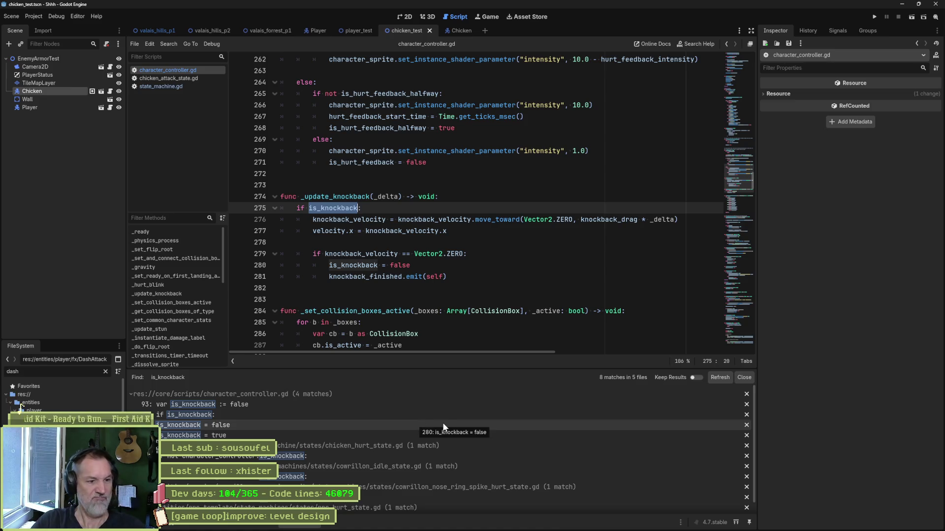
pyautogui.scroll(-1, 447, 417)
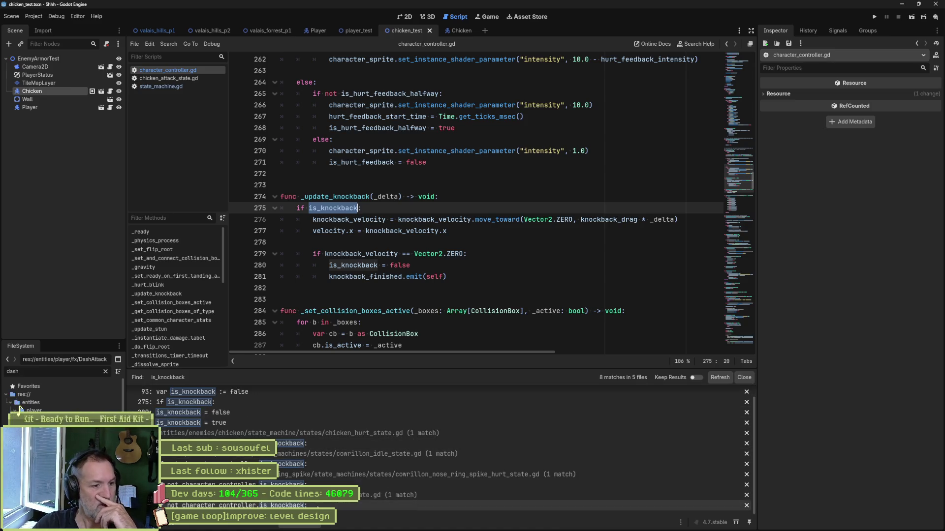
# Open the npc_hurt_state.gd match and delete the extra blank line above check_transitions.
pyautogui.click(318, 508)
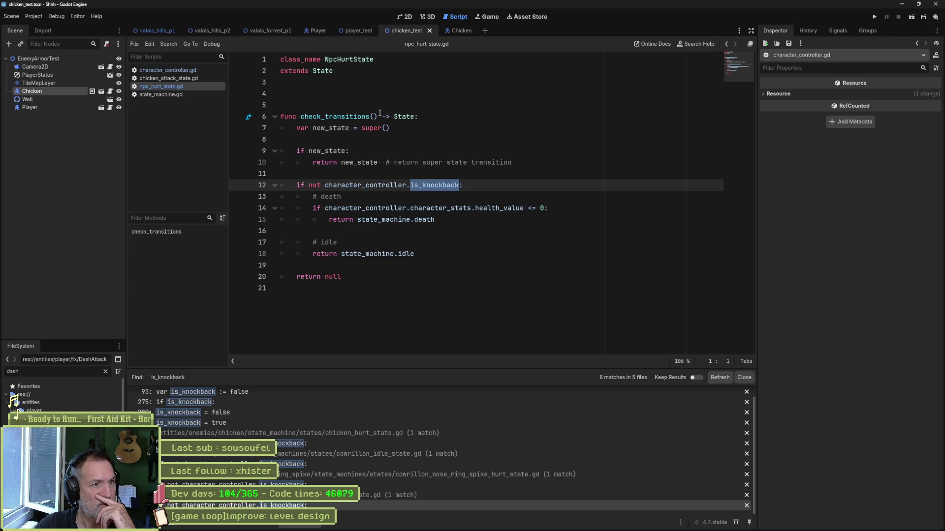
pyautogui.click(380, 98)
pyautogui.press('Delete')
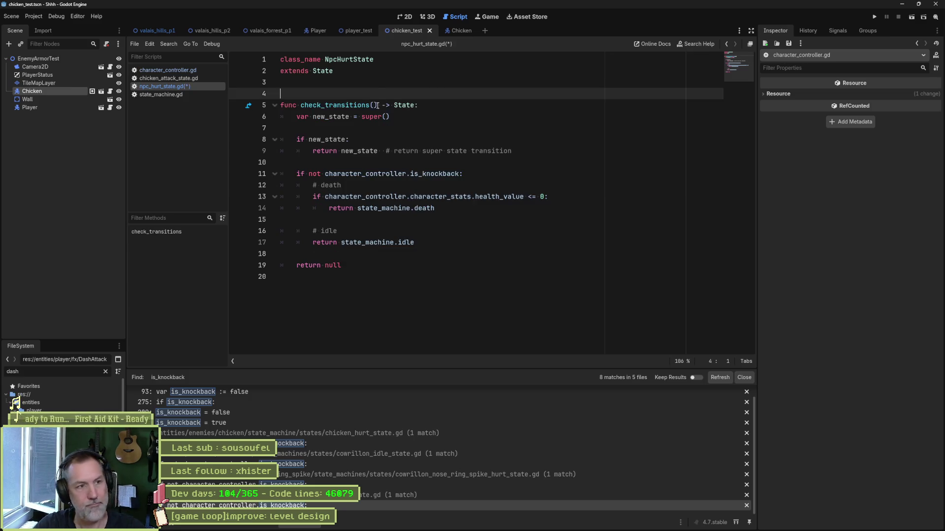